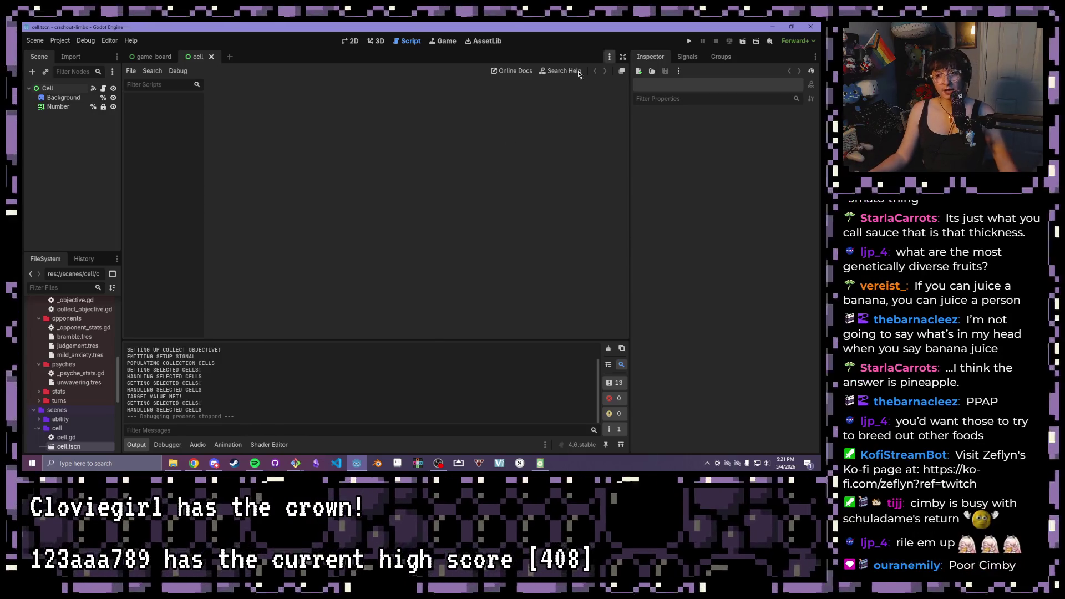
Step: Run the project to launch the number board against Judgement with target 10
left_click(691, 41)
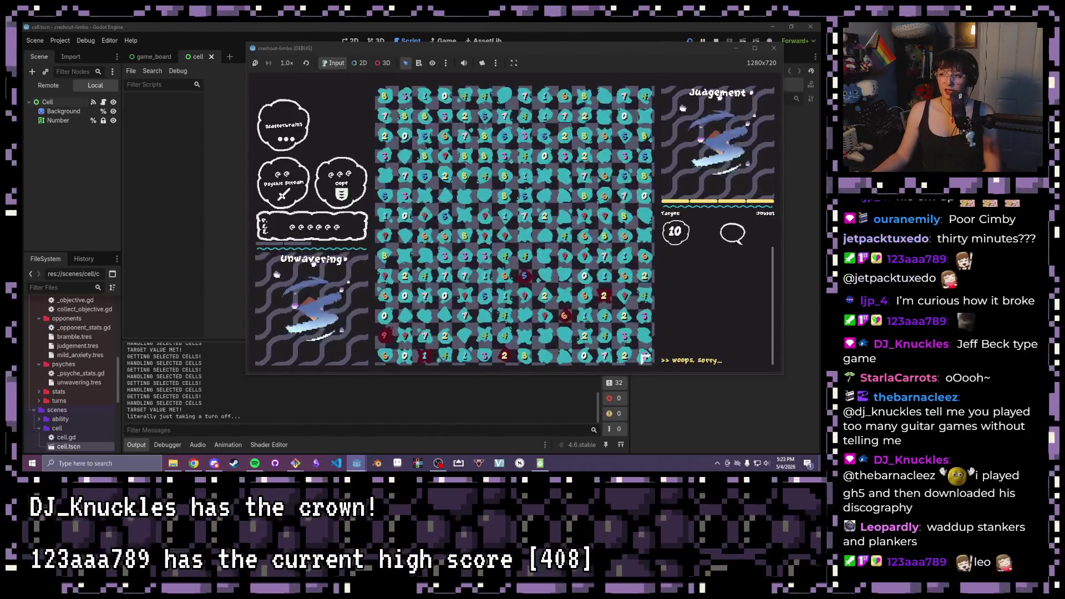
Step: Select board cells that meet the target sum to clear them, then pick the 1 cell
left_click(598, 322)
left_click(607, 303)
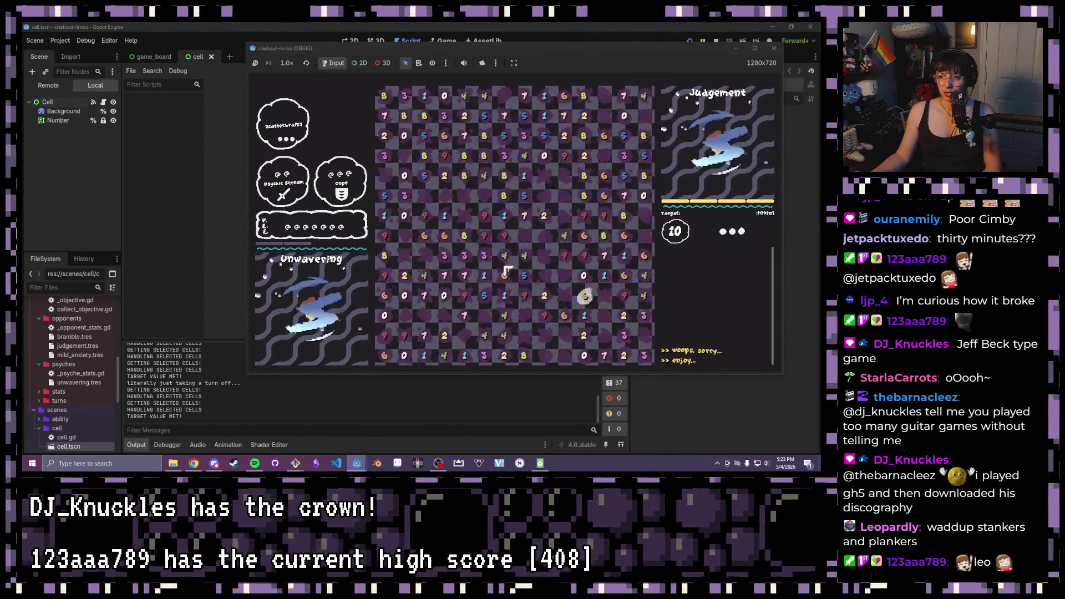
left_click(525, 176)
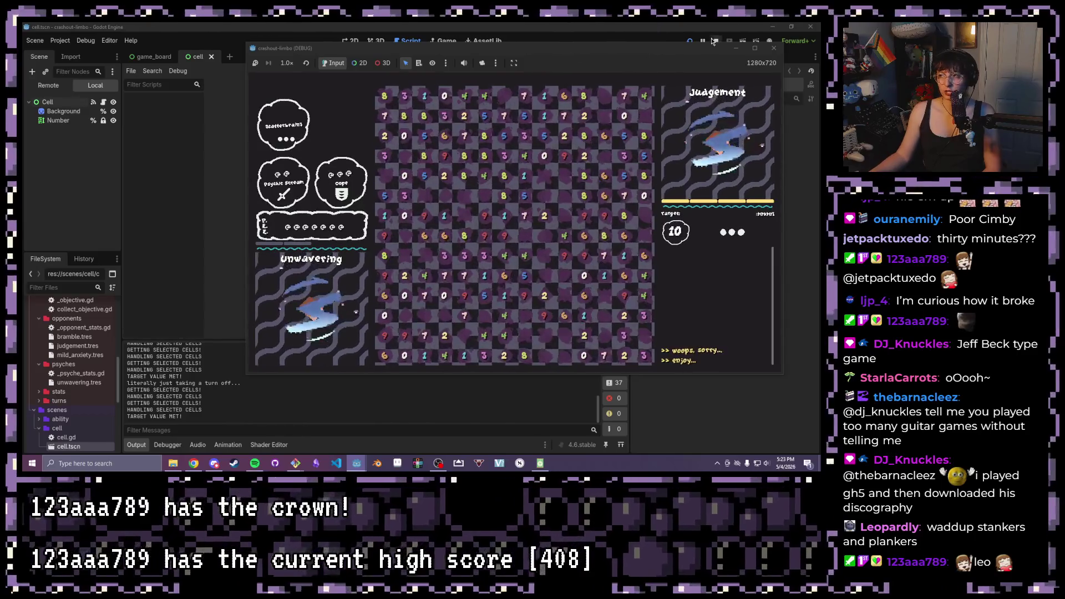
Step: Maximize the game window and clear a run of four cells in a row
left_click(756, 48)
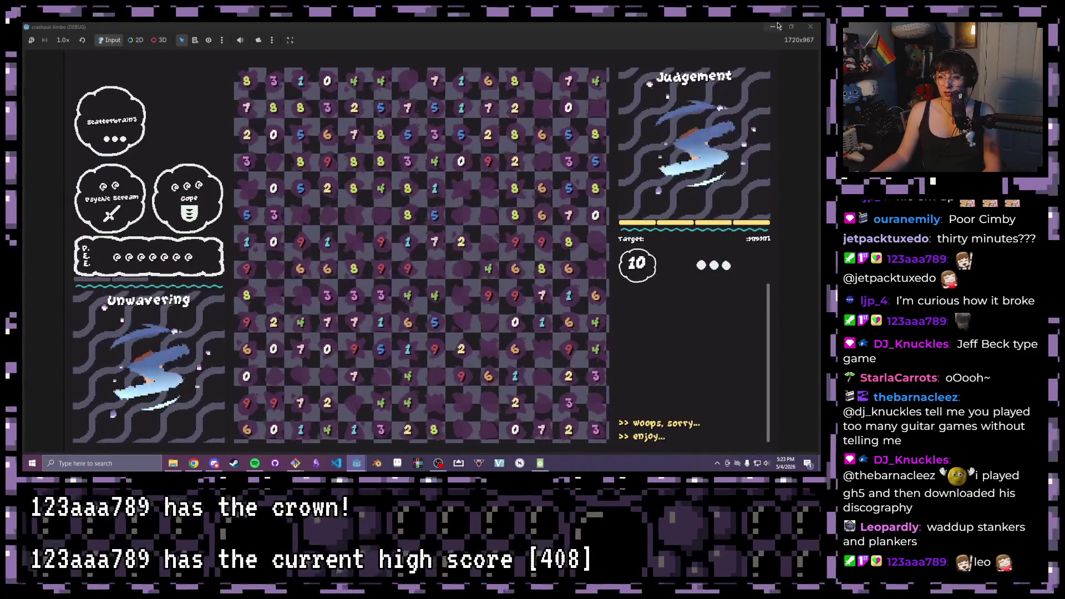
mouse_move(382, 241)
left_mouse_down()
mouse_move(300, 242)
mouse_move(355, 244)
mouse_move(325, 222)
mouse_move(332, 242)
left_mouse_up()
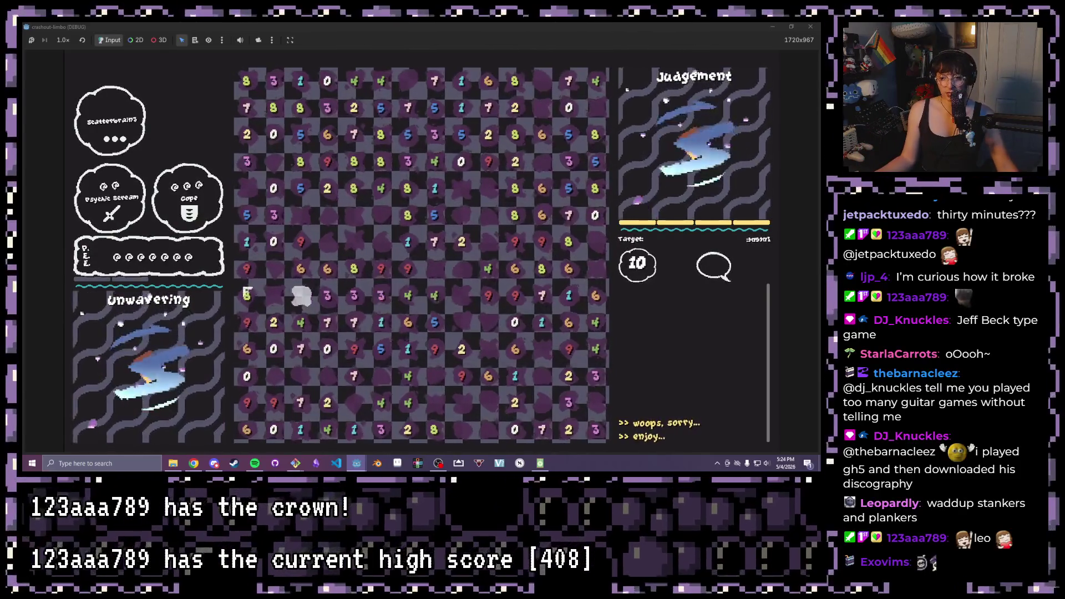
left_click(300, 298)
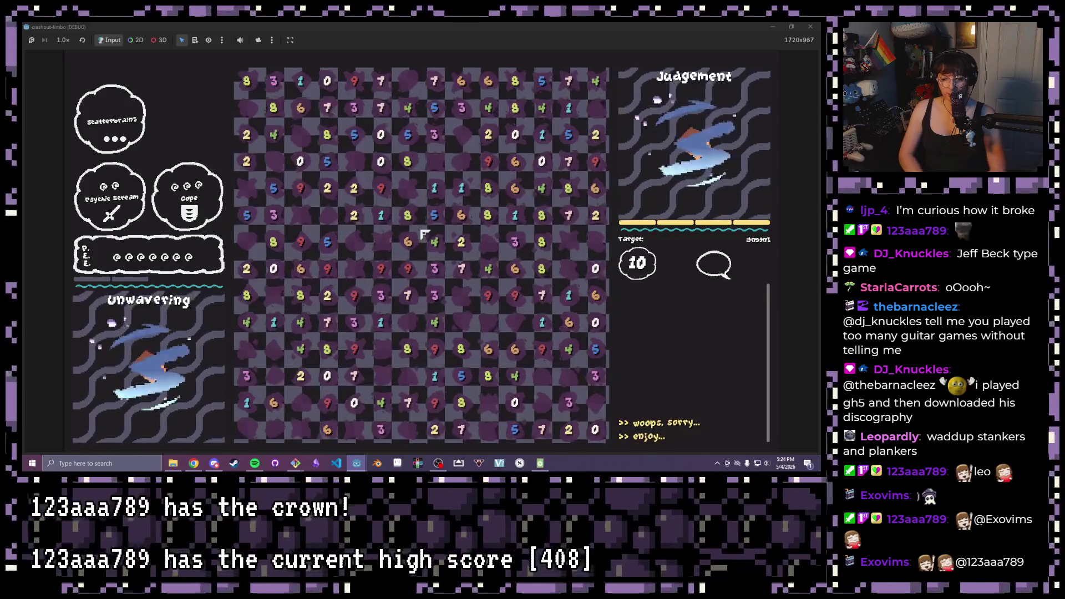
Step: Clear the third-row cells from 6 to 0, the 6-3-1 column, and the 7-3 pair
left_click(420, 232)
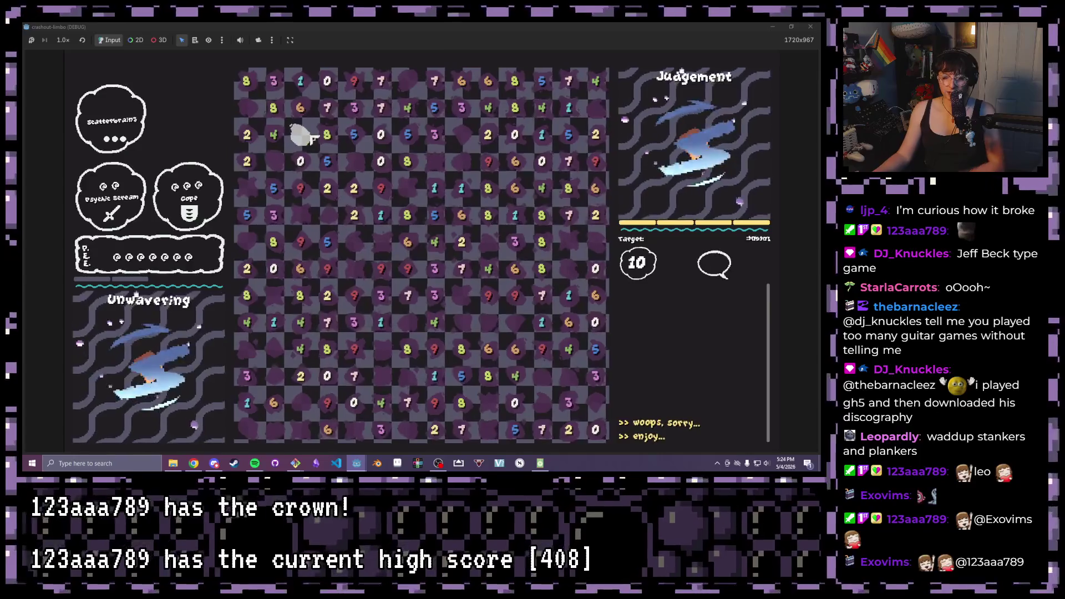
left_click(303, 135)
mouse_move(313, 138)
left_mouse_down()
mouse_move(396, 146)
mouse_move(367, 149)
mouse_move(388, 145)
mouse_move(438, 189)
mouse_move(409, 247)
left_mouse_up()
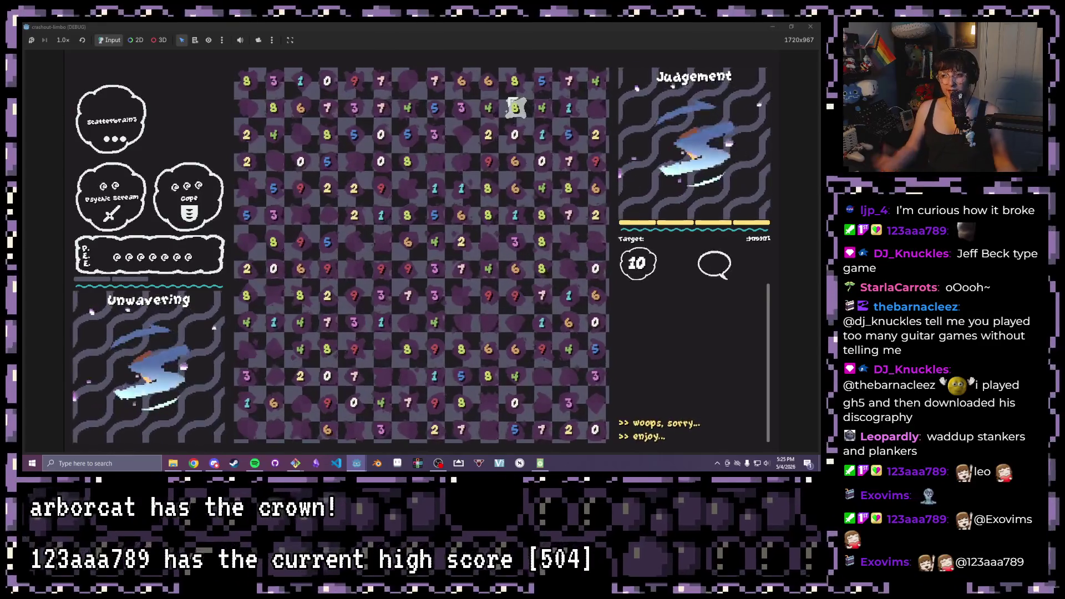
left_click_drag(523, 267, 514, 221)
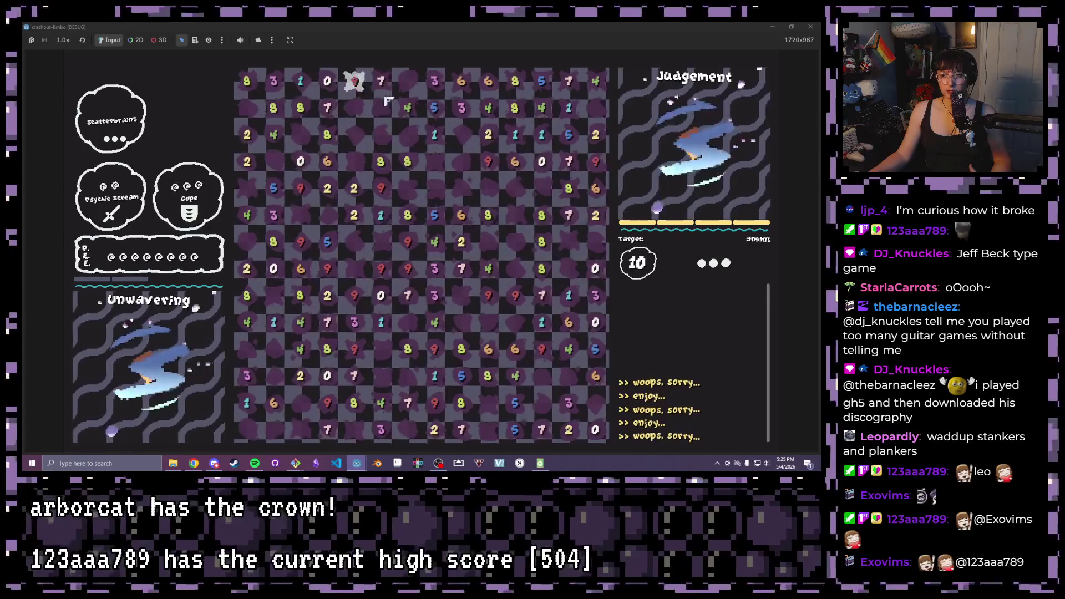
left_click_drag(376, 92, 450, 95)
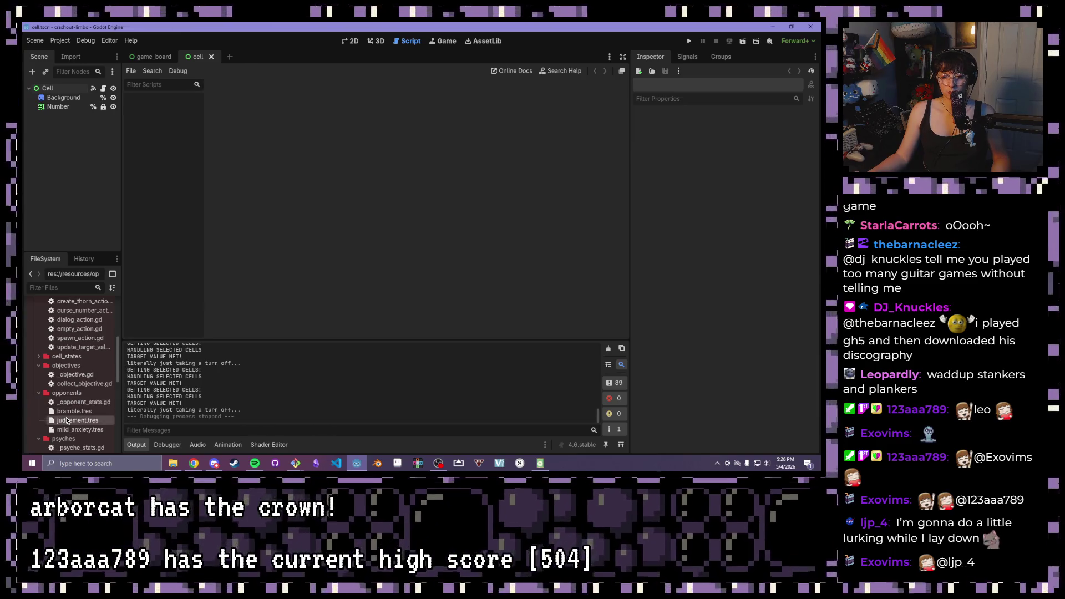
Step: Open judgement.tres and expand CollectObjective showing Spawn Amount 10 and Collection Target 8
left_click(67, 420)
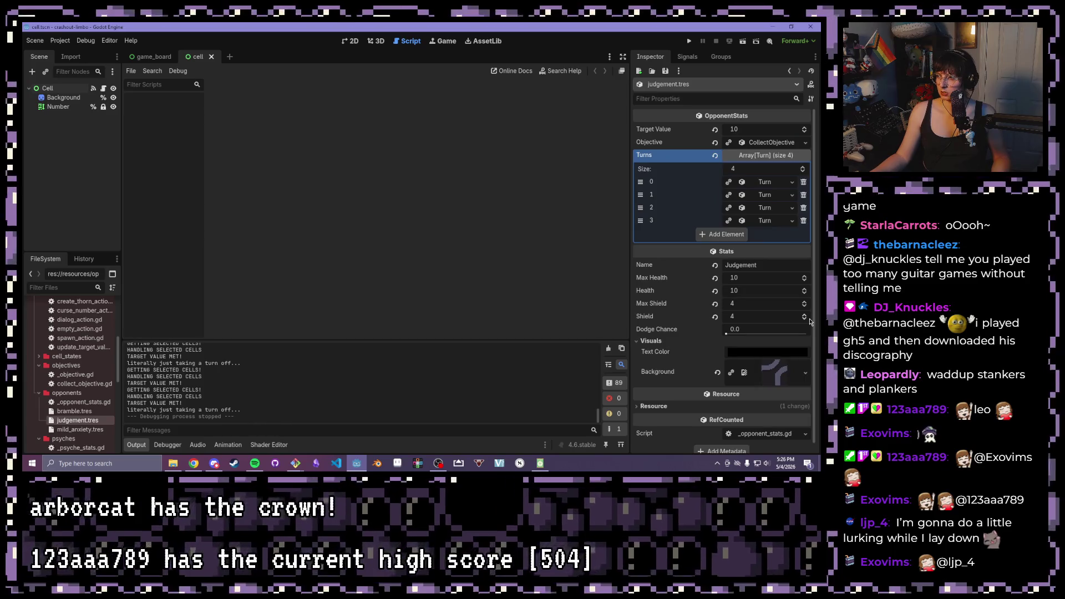
left_click(763, 144)
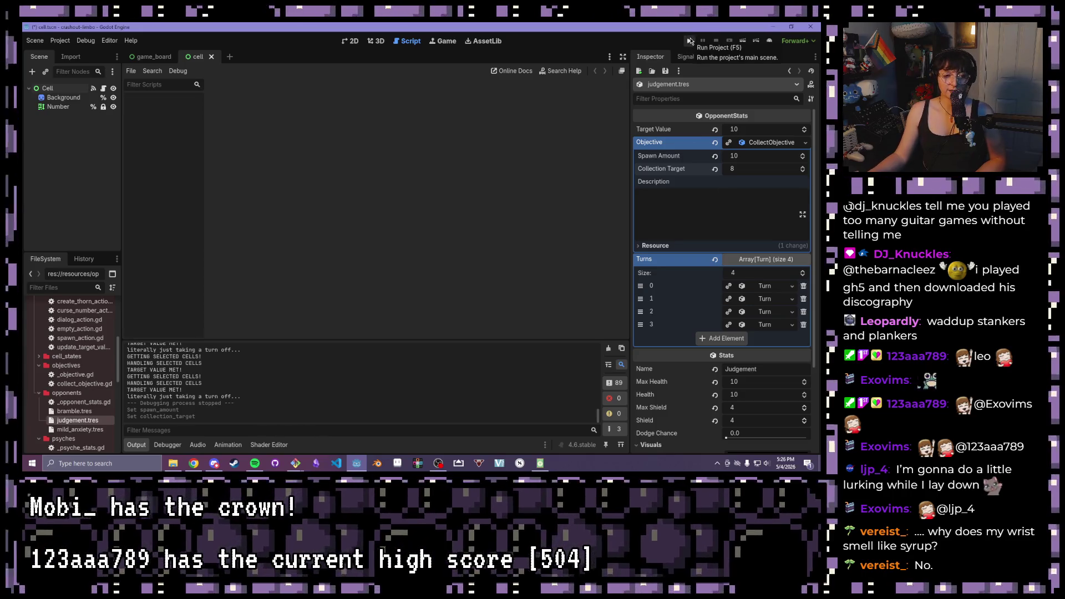
Step: Run the project again to retest the game
left_click(691, 42)
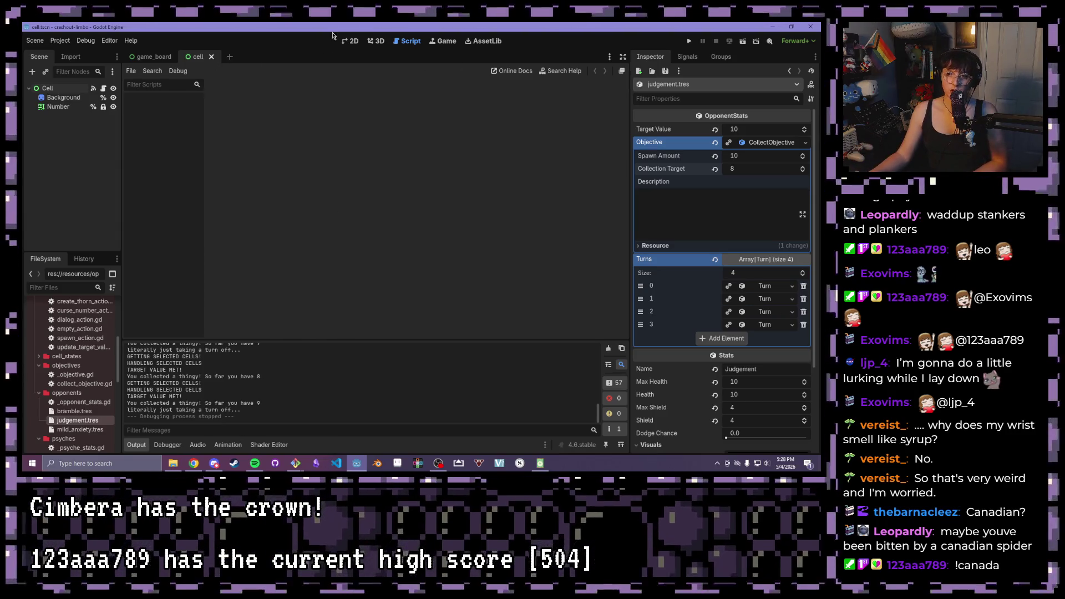
Step: Flip through the 2D, 3D and Script views, then run game_board and stop it with F8
left_click(352, 42)
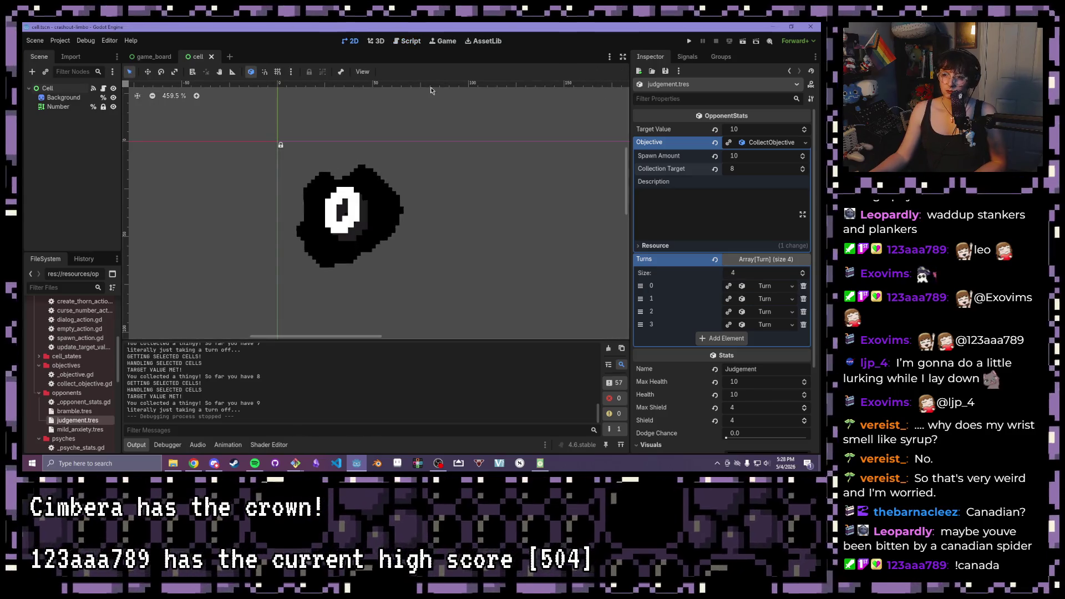
left_click(376, 41)
left_click(410, 41)
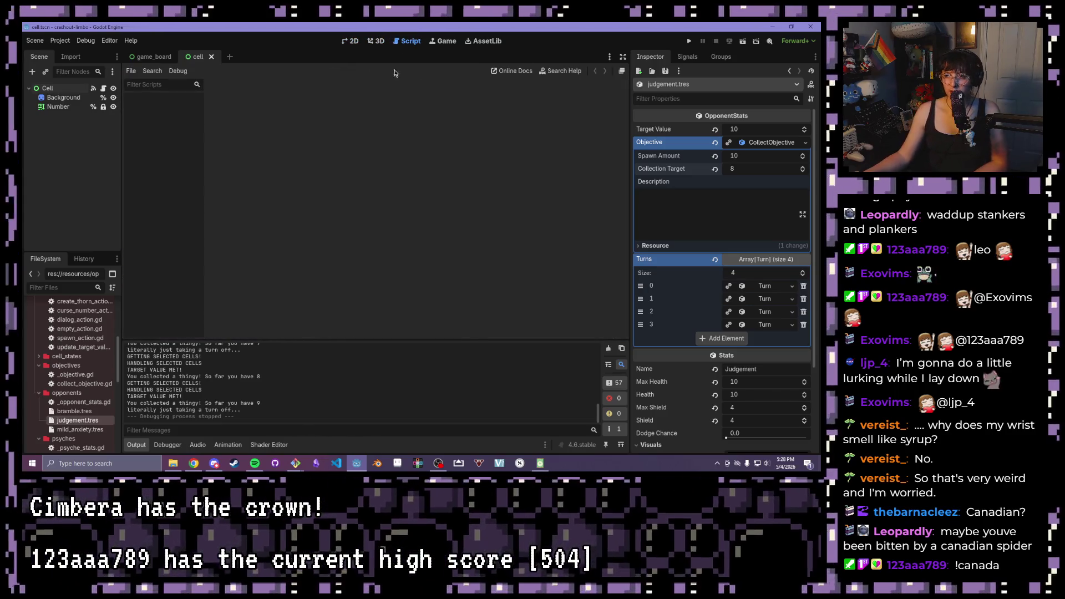
left_click(151, 57)
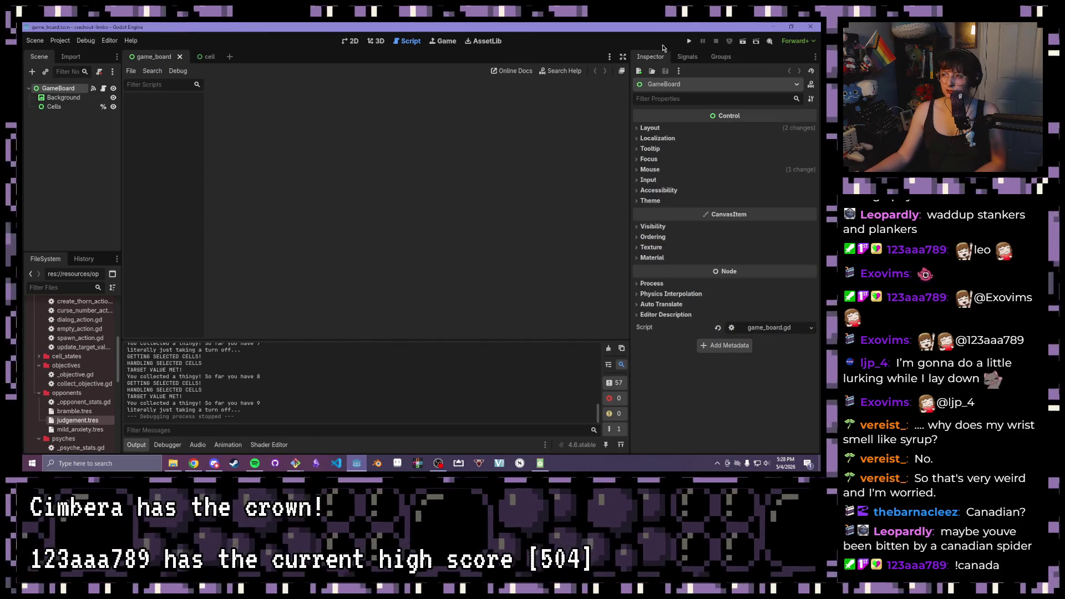
left_click(690, 42)
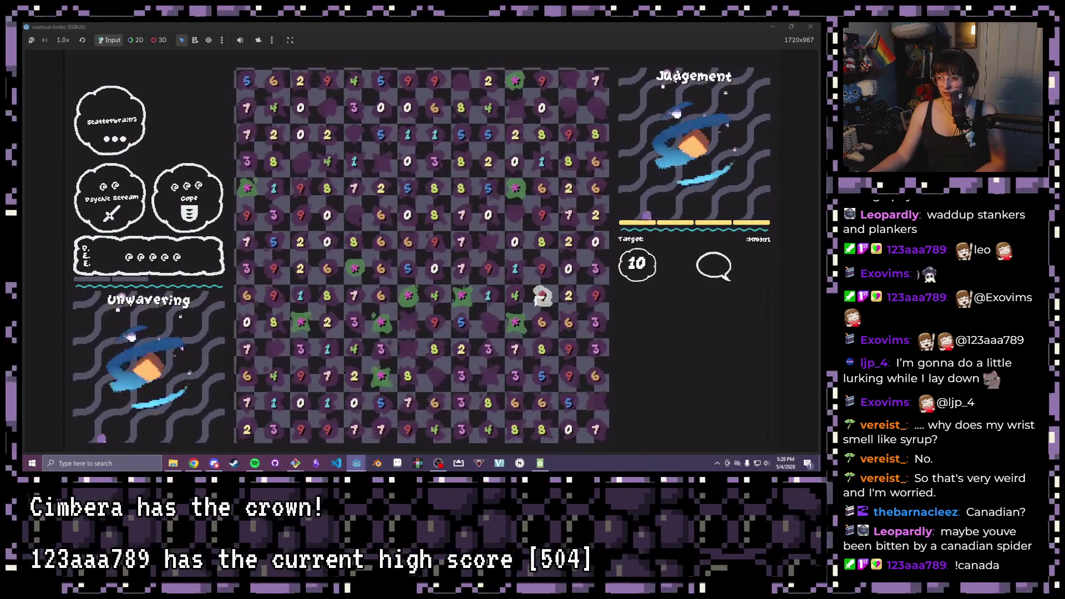
key("F8")
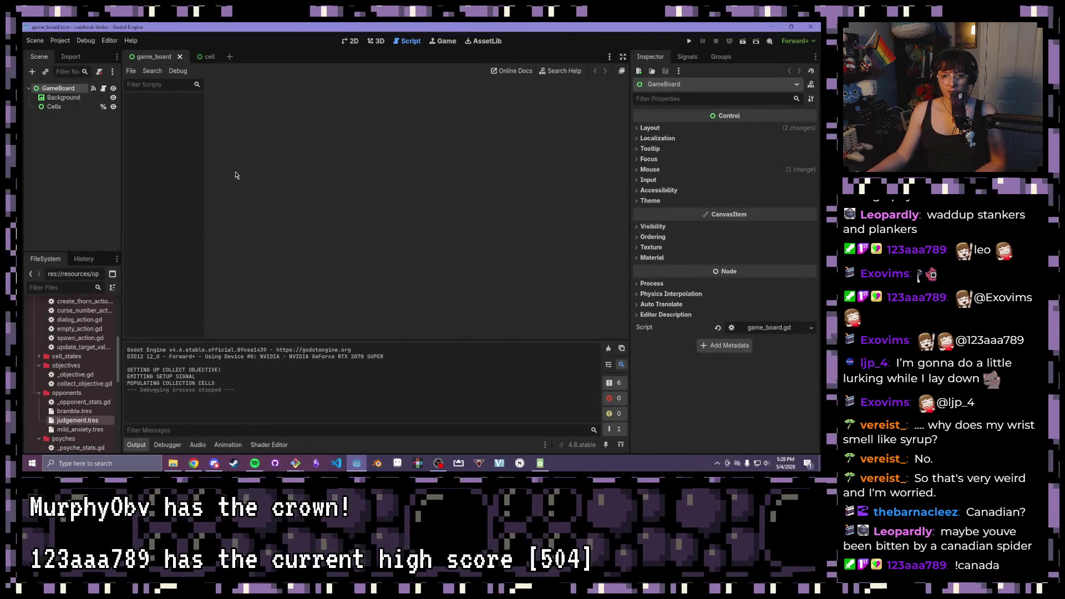
Step: Open cell.gd, review update_state and the selected setter near line 9, then rerun the game
left_click(103, 88)
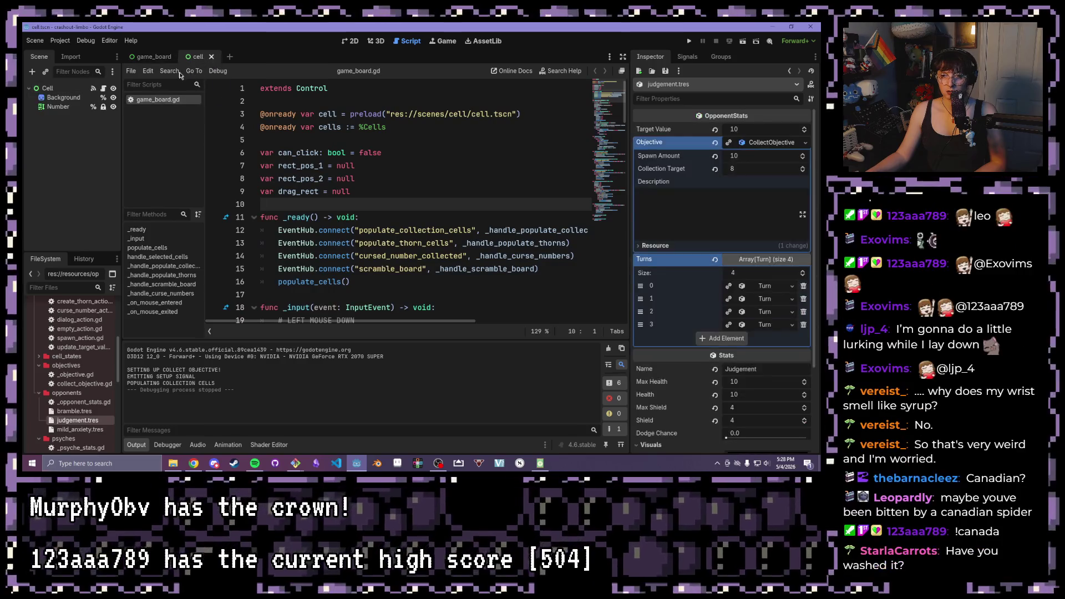
left_click(103, 88)
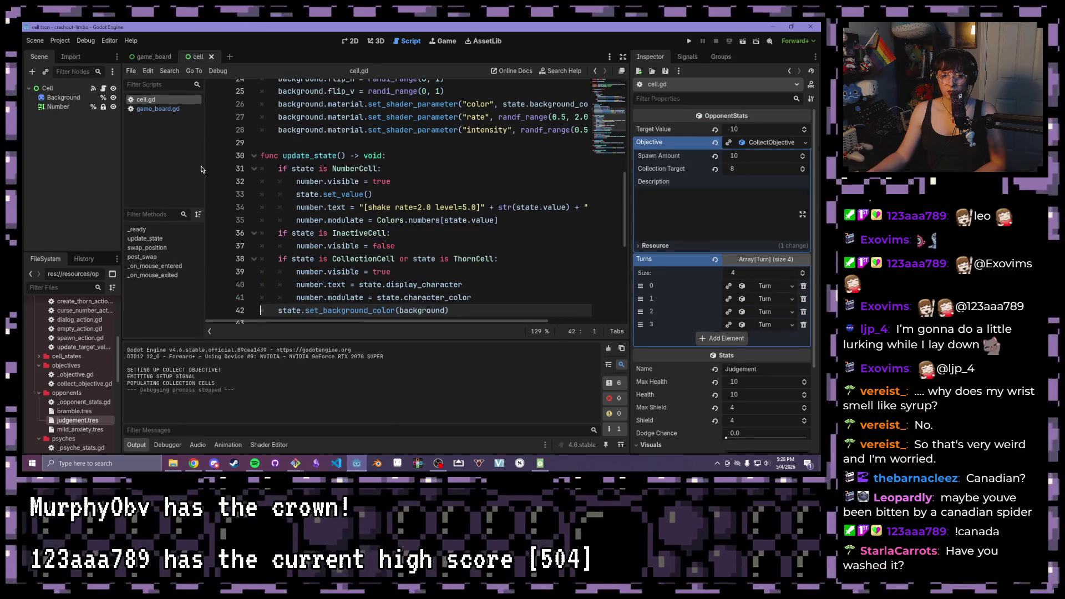
scroll(328, 209, "down", 6)
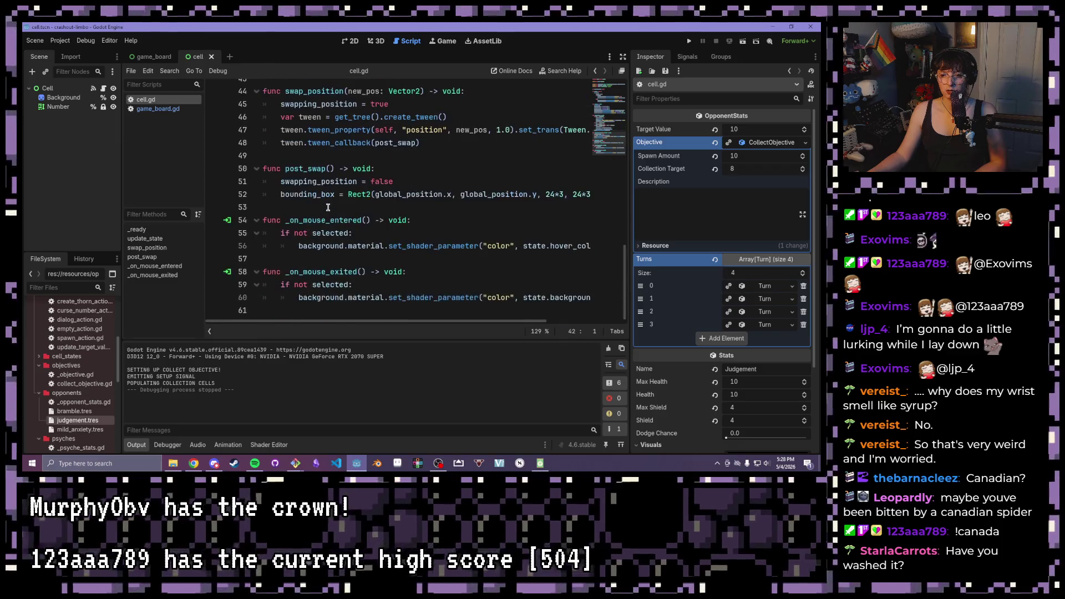
scroll(342, 206, "up", 13)
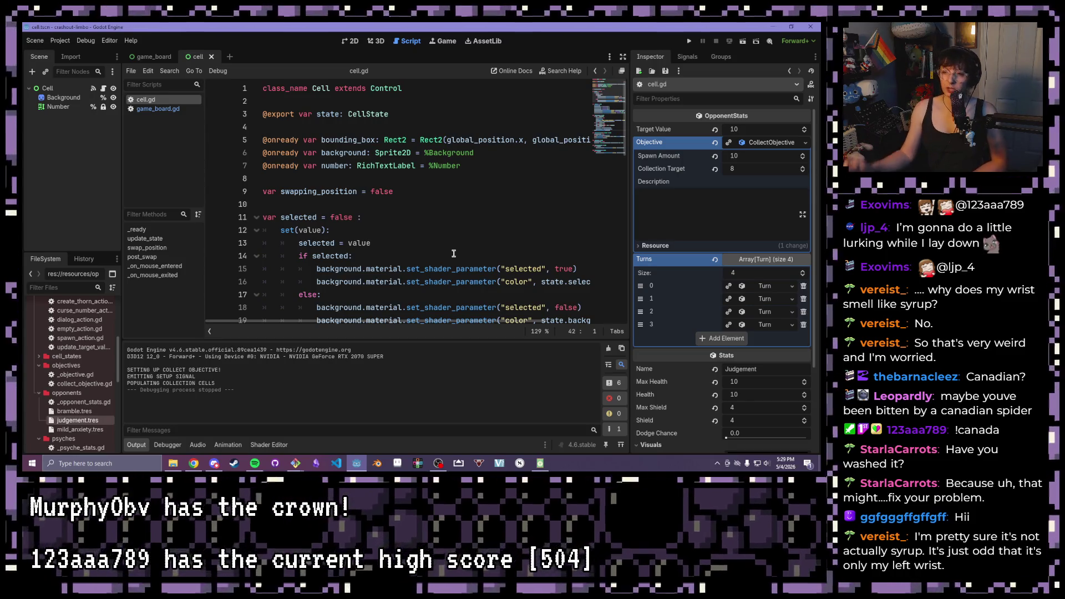
left_click(453, 248)
left_click(439, 194)
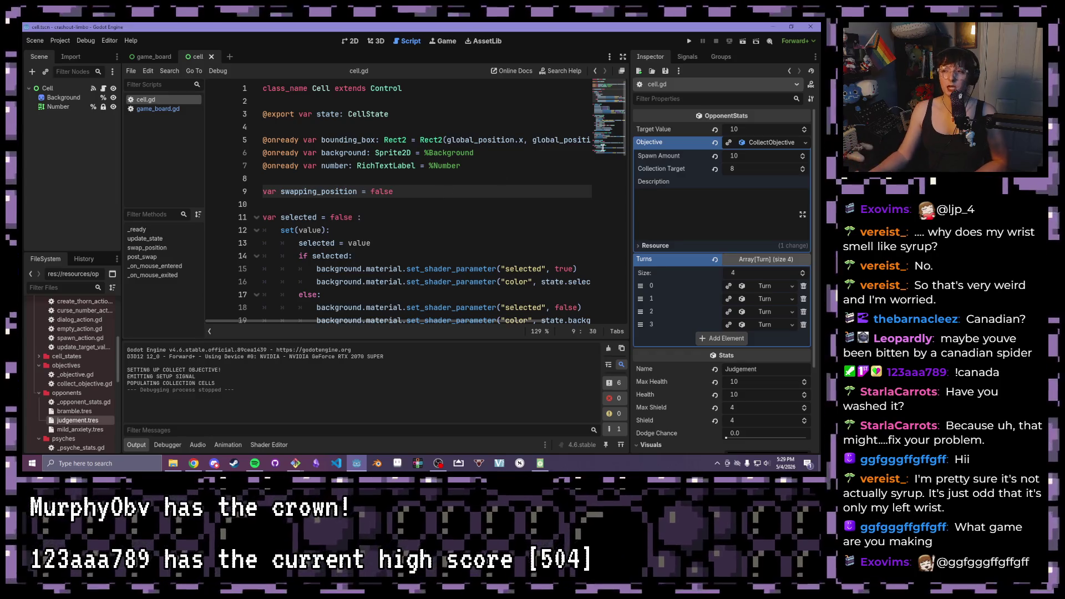
left_click(689, 41)
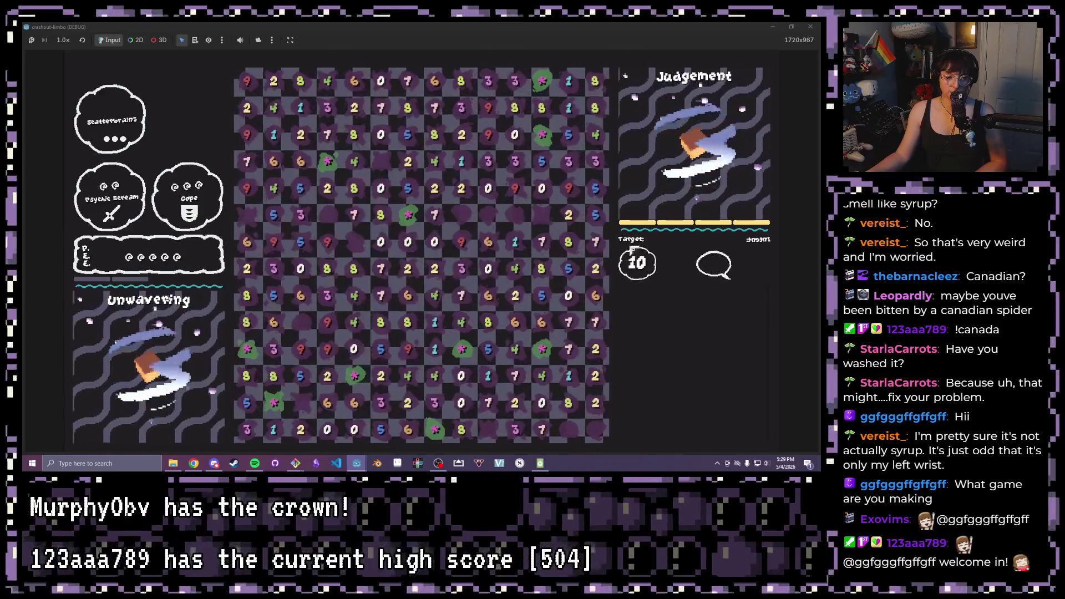
Step: Clear the 2-8 pair and star-tile chains, then cast Psychic Scream twice on Judgement
left_click_drag(328, 189, 364, 185)
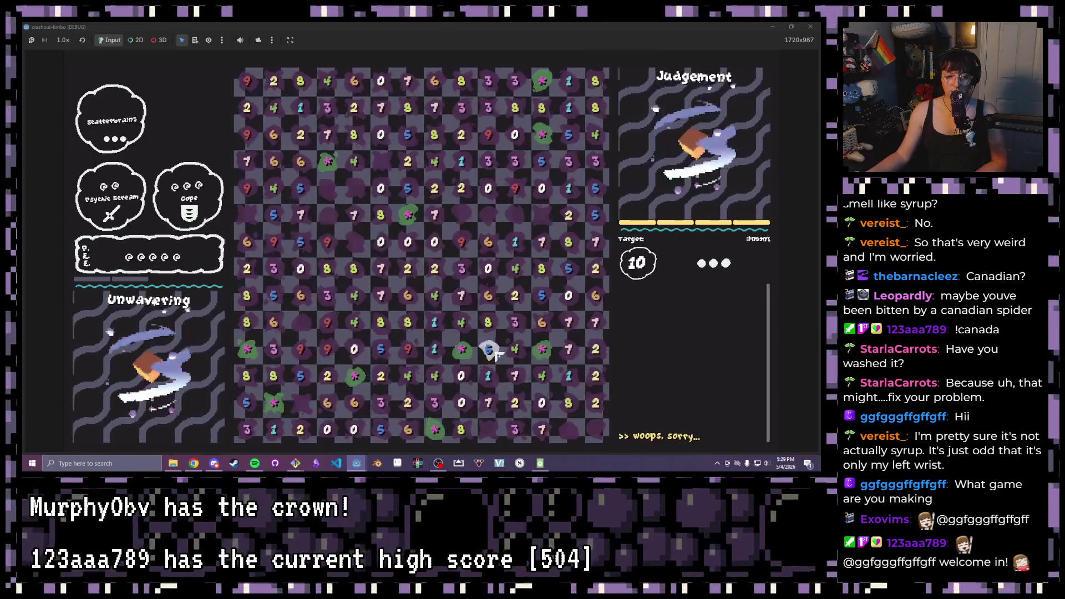
left_click(553, 337)
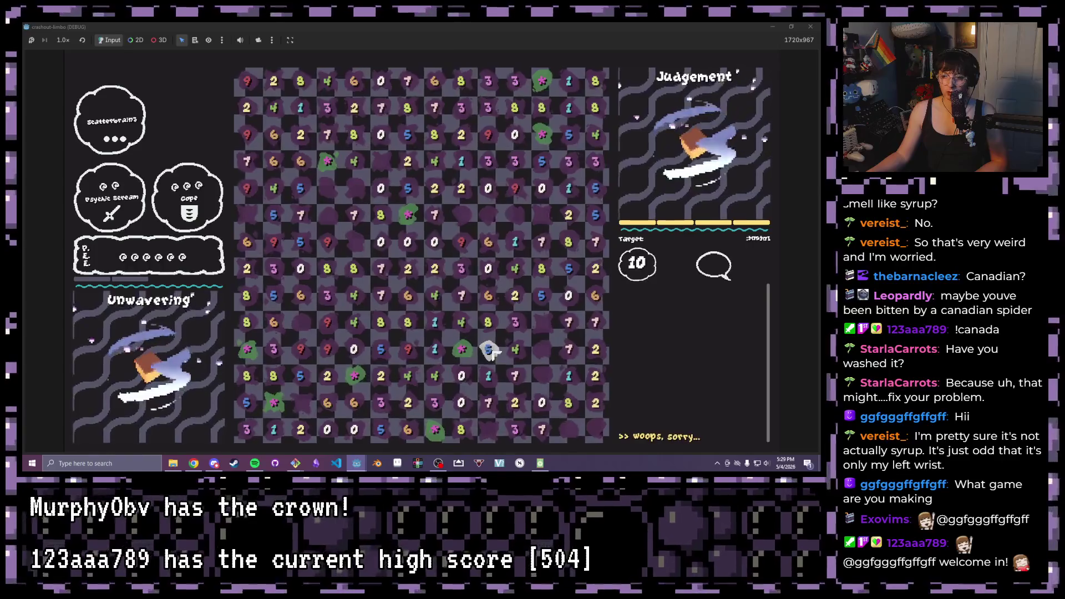
left_click(468, 351)
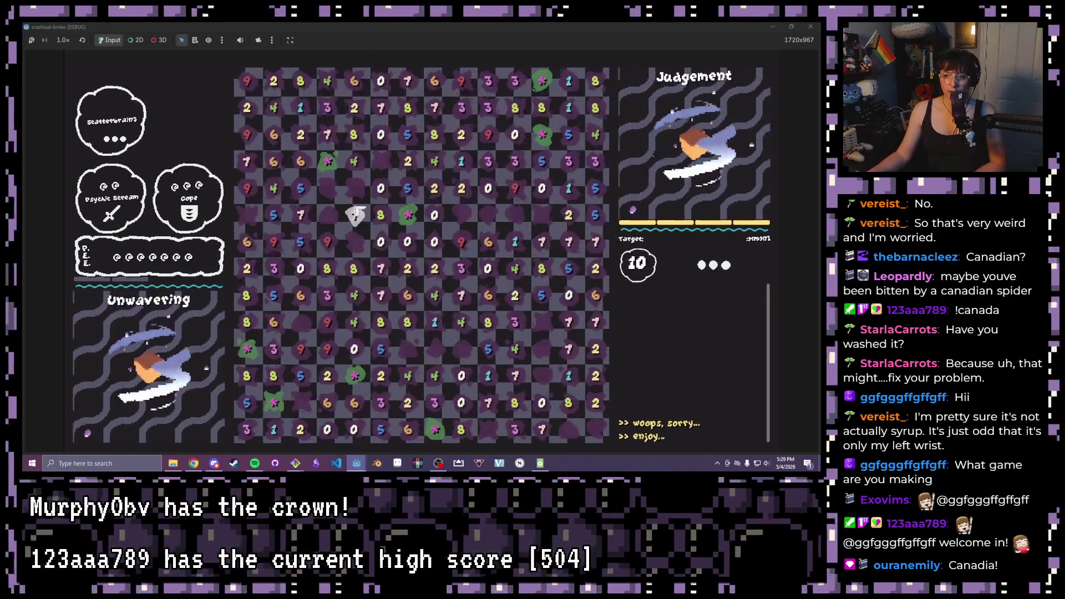
left_click(576, 222)
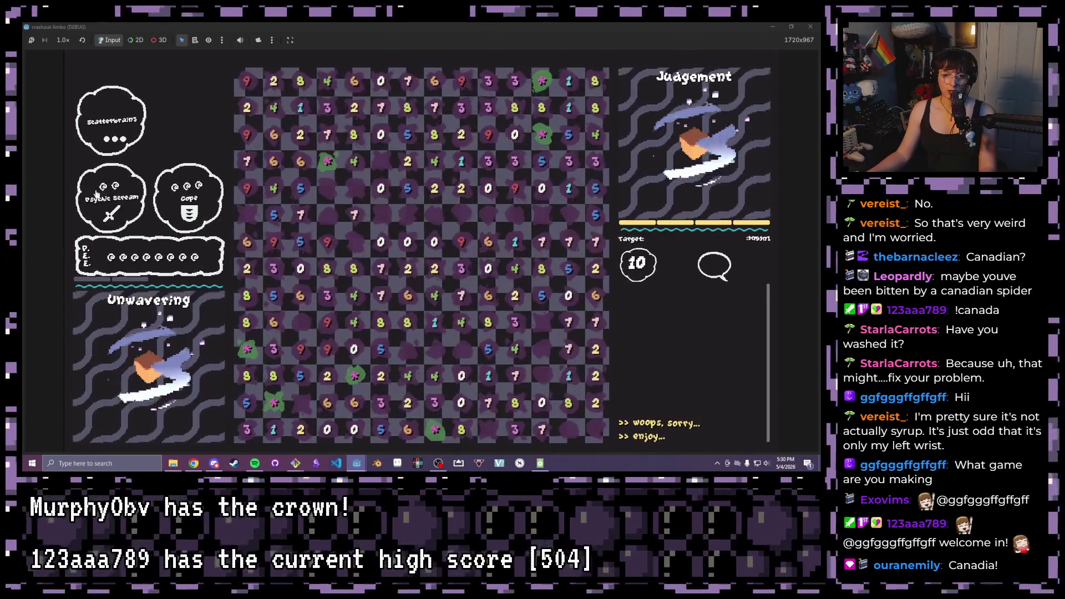
left_click(105, 206)
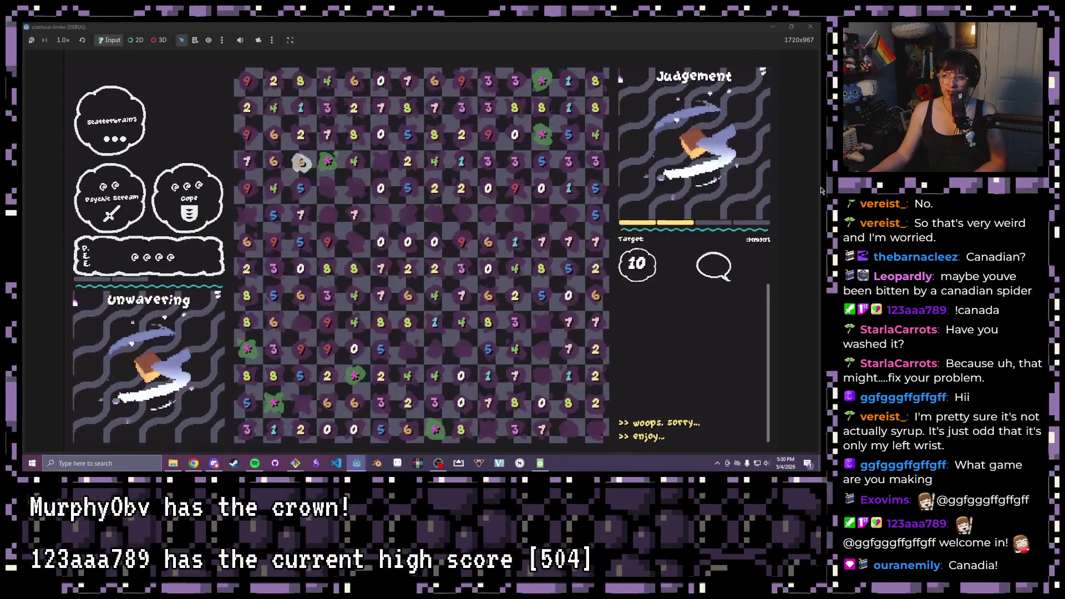
left_click(126, 203)
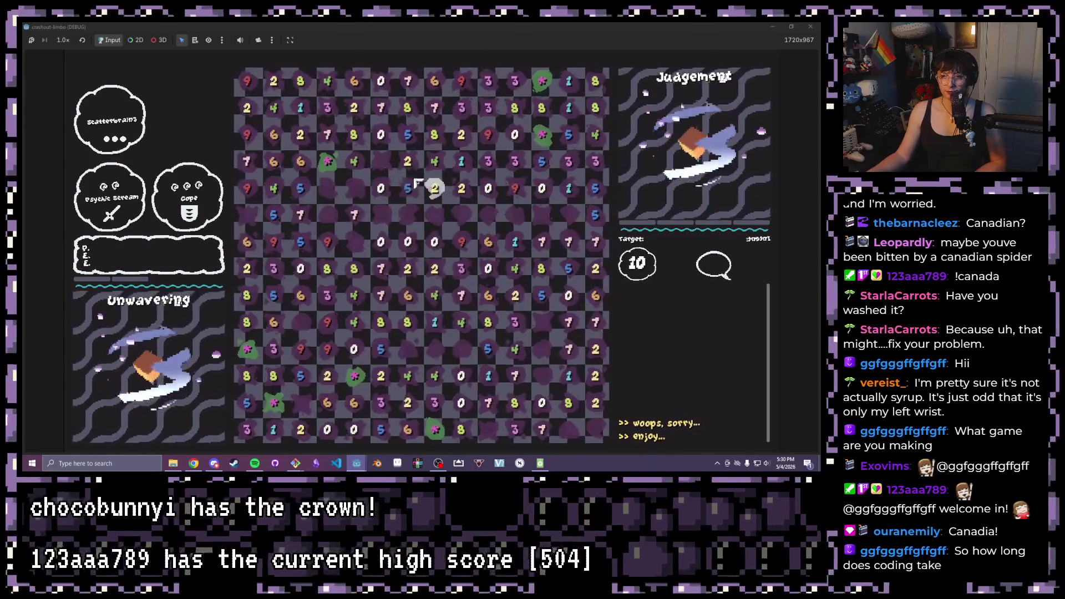
Step: Clear row-four tiles, a four-tile column chain and another group, reshuffling the board
left_click(326, 161)
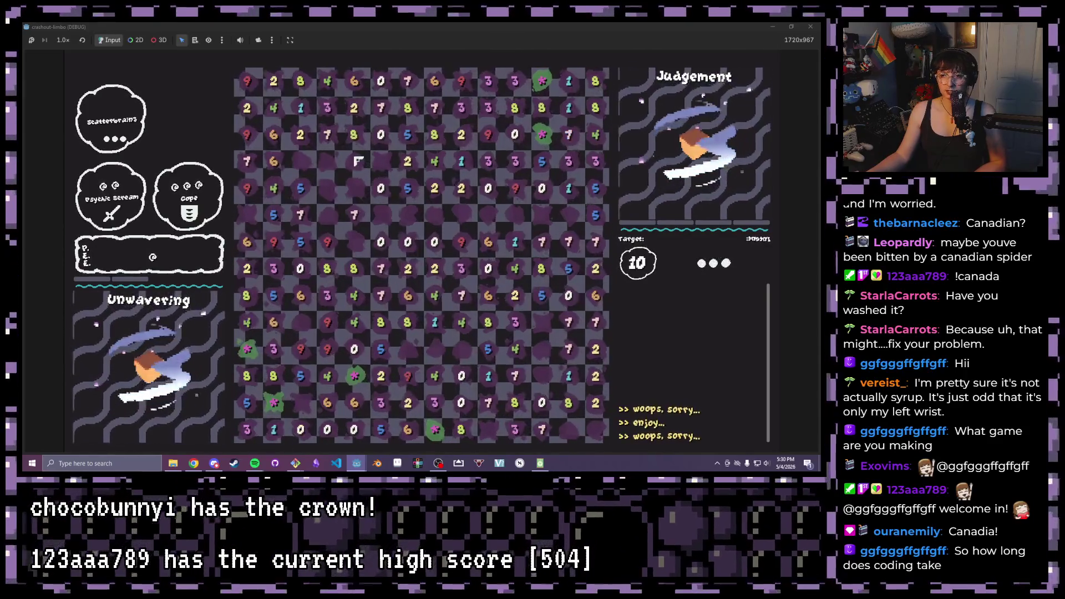
left_click_drag(354, 402, 365, 326)
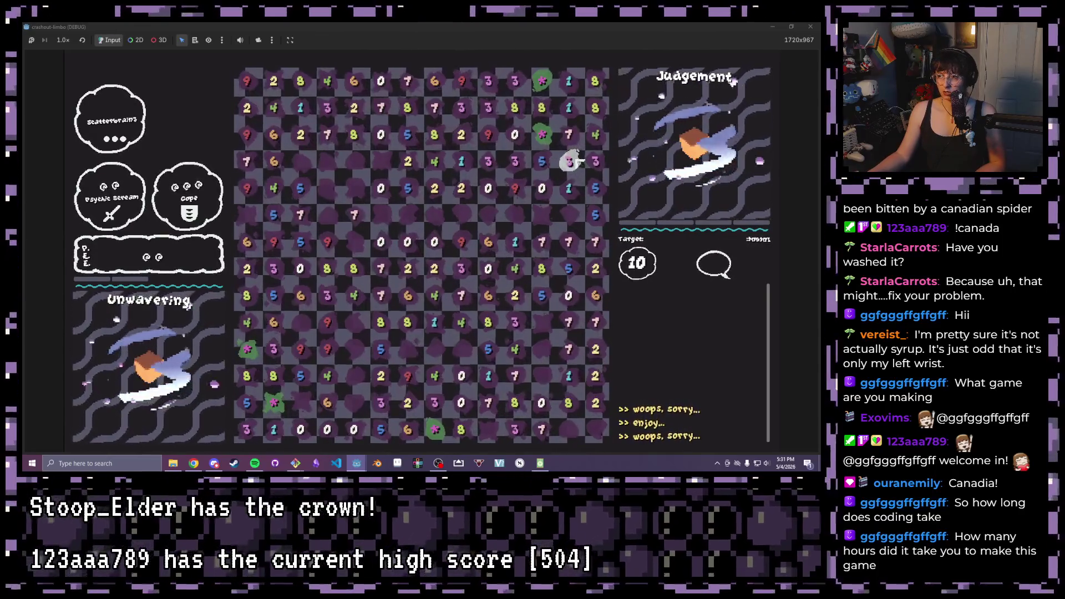
left_click(577, 143)
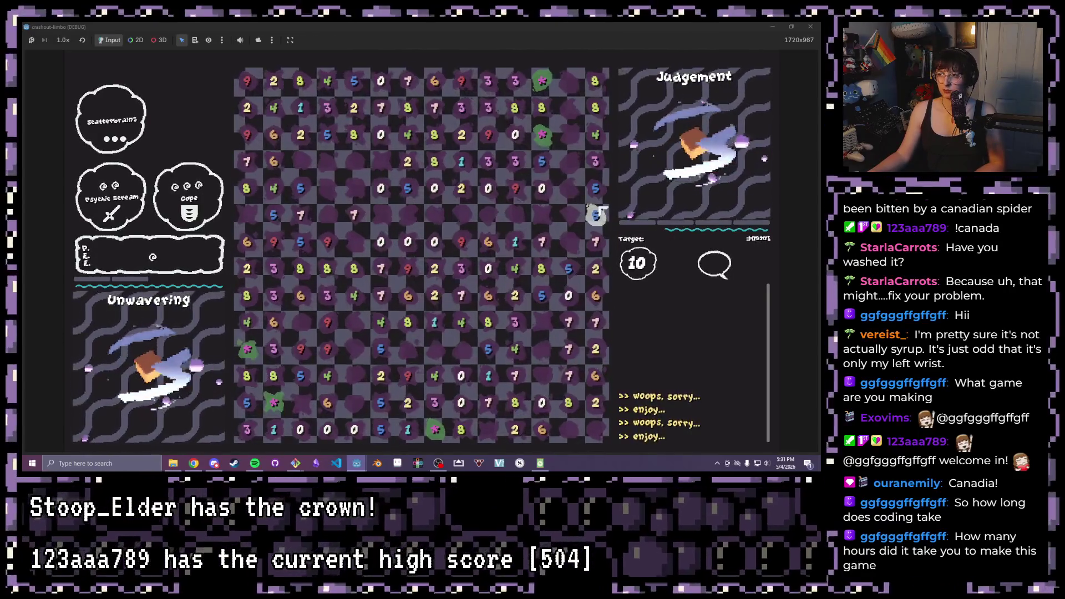
left_click(522, 87)
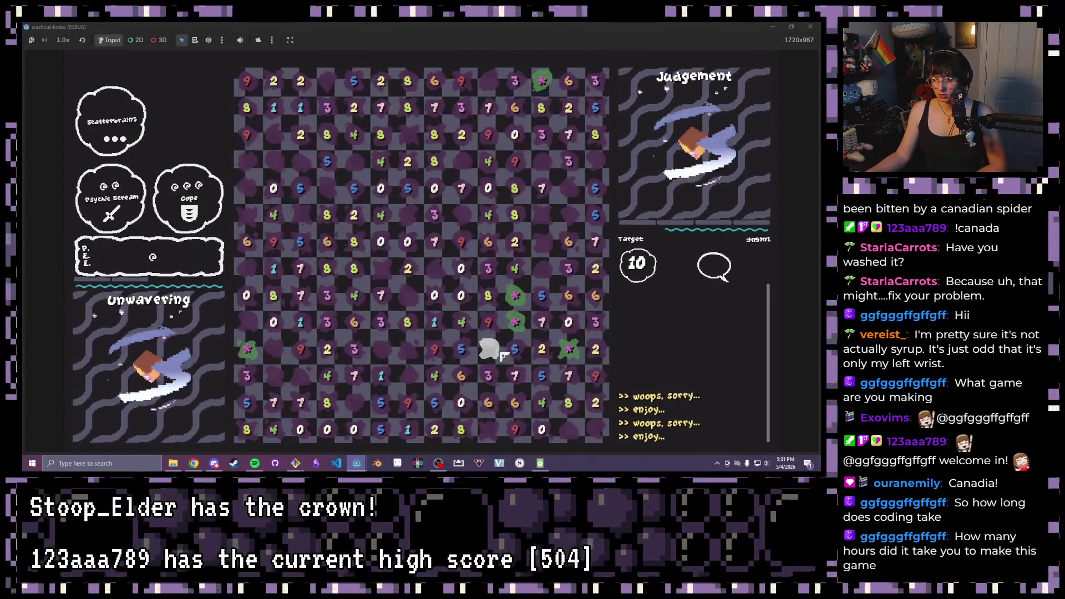
Step: Clear the row-seven tiles, the 7-3-0 run in row three, a 7-3 pair, and a 2x2 block
left_click(492, 282)
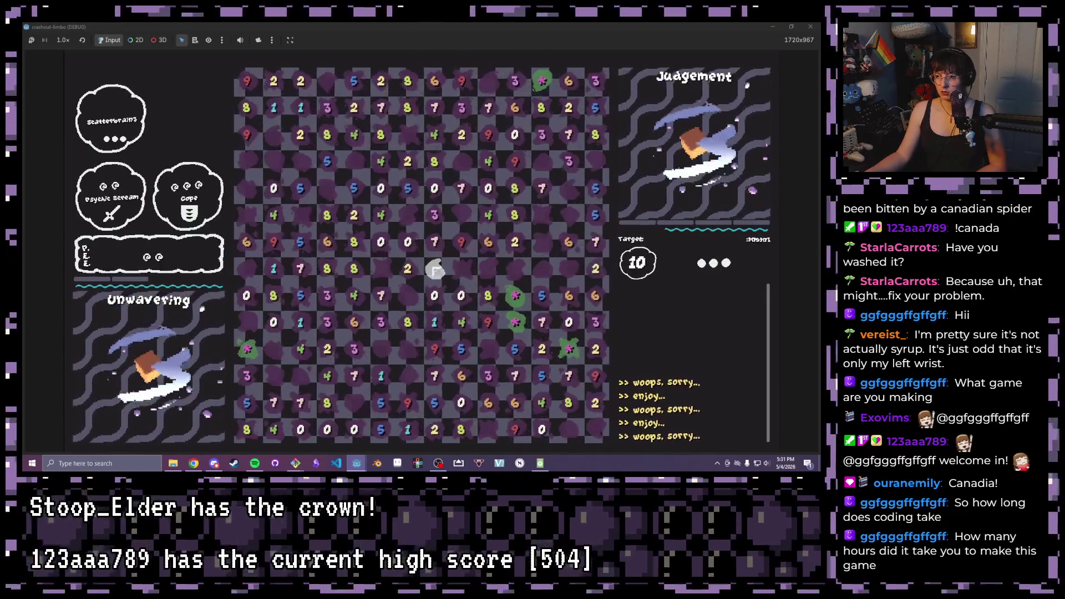
left_click_drag(408, 269, 355, 270)
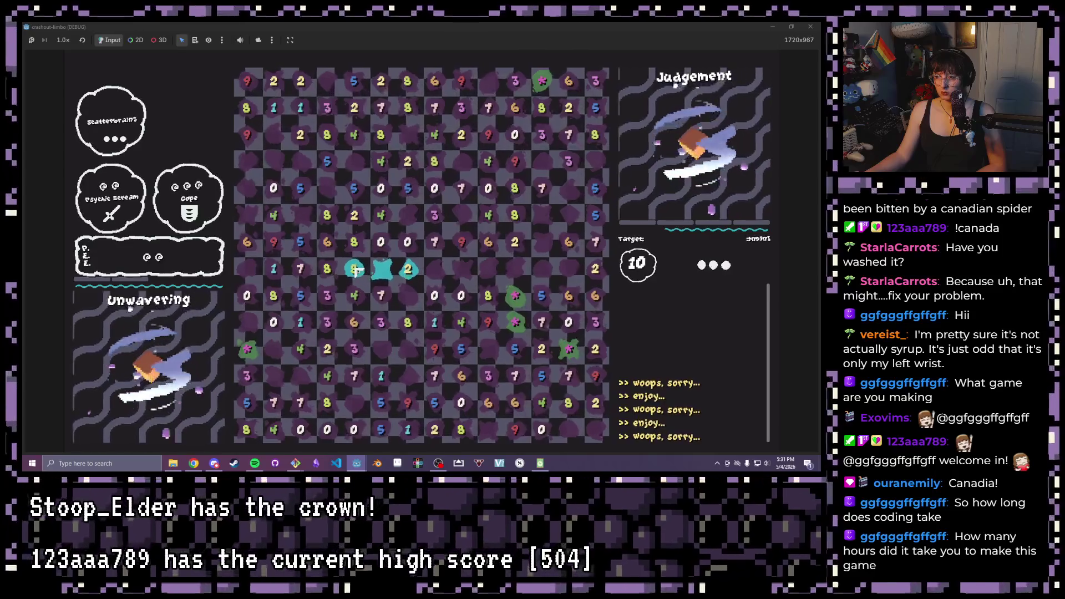
left_click_drag(355, 270, 593, 275)
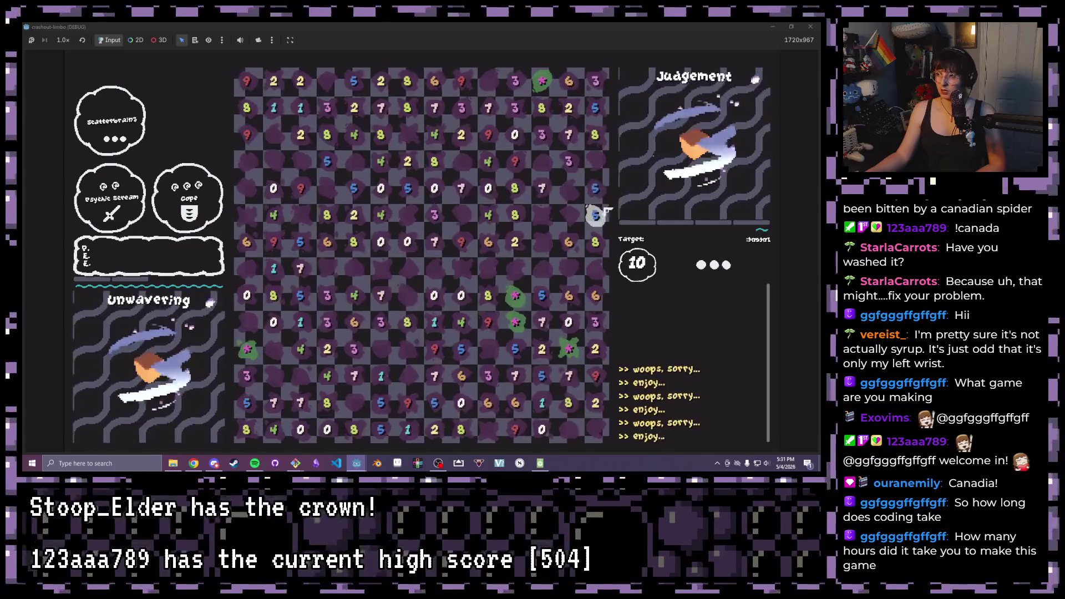
left_click_drag(569, 135, 516, 134)
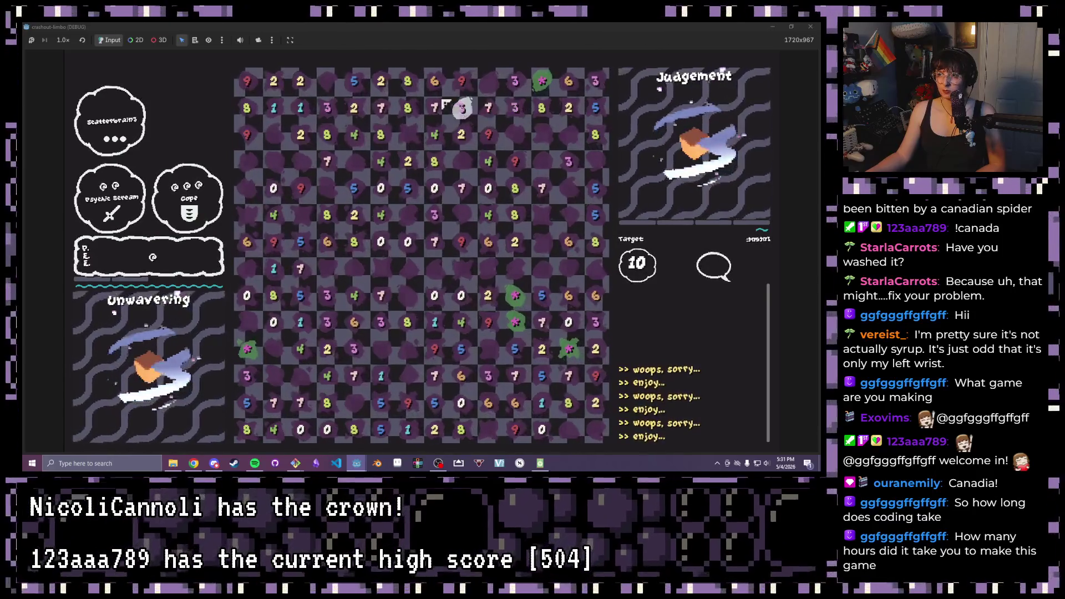
left_click_drag(462, 108, 435, 108)
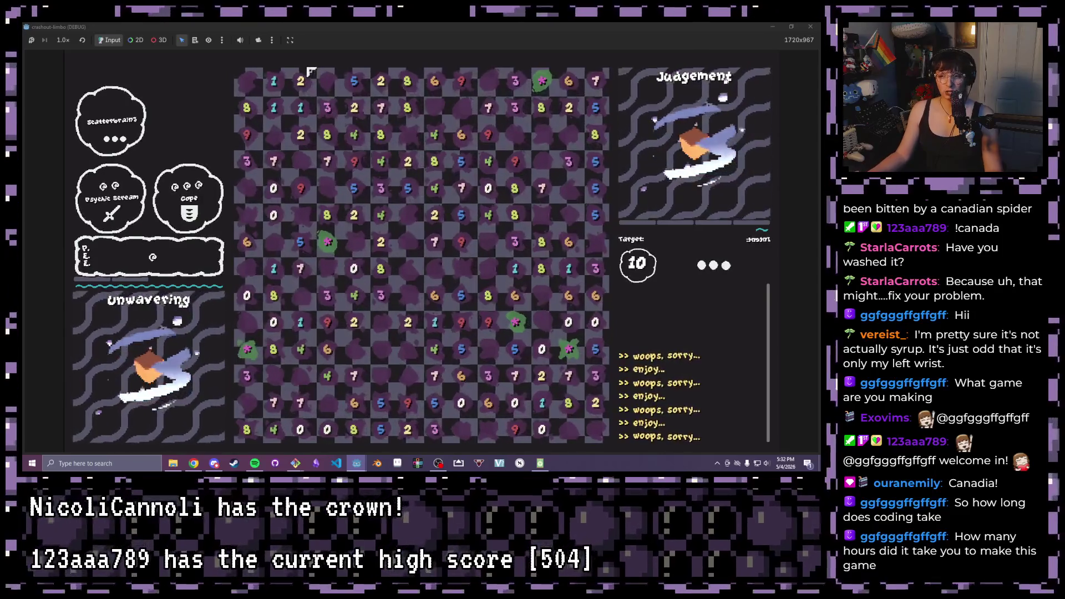
left_click_drag(328, 215, 361, 248)
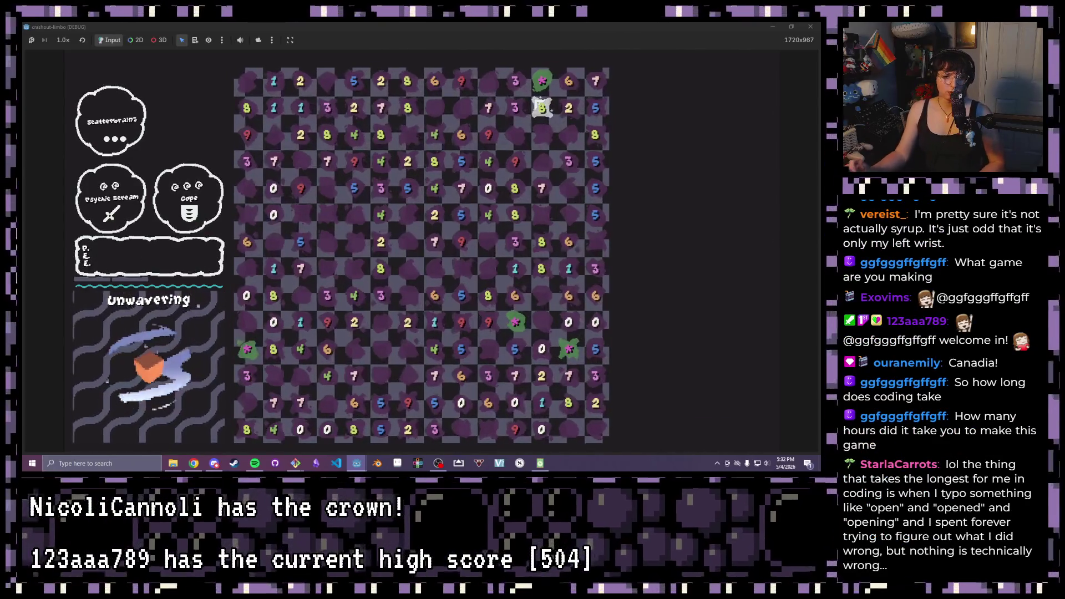
Step: Focus the game window, then go to the TARGET VALUE MET print line in game.gd
left_click(393, 25)
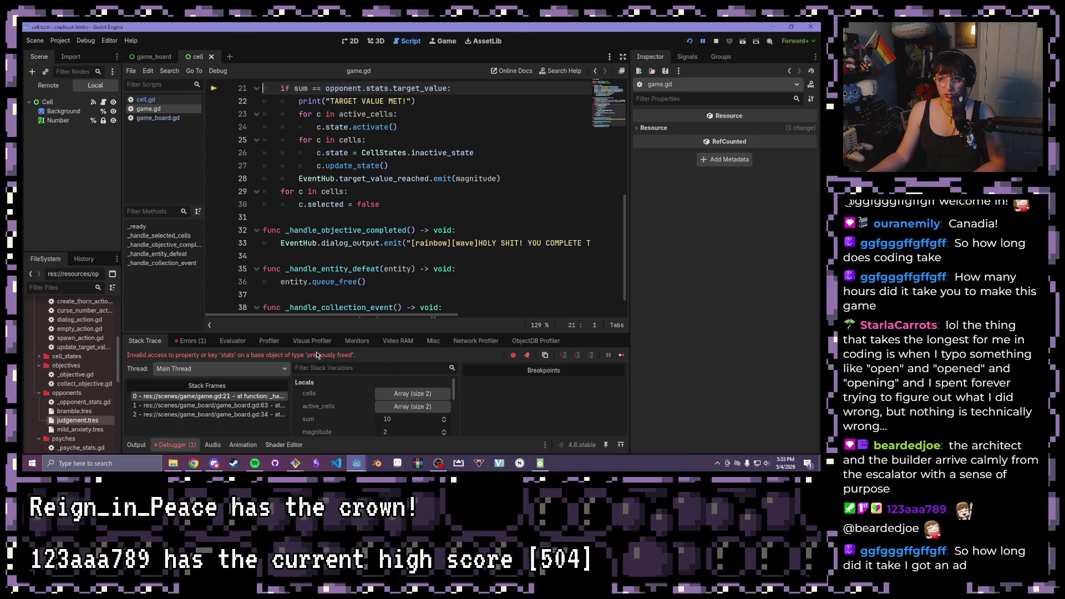
left_click(417, 101)
Step: Scroll through game.gd to the loop that resets every cell's state
scroll(331, 196, "up", 3)
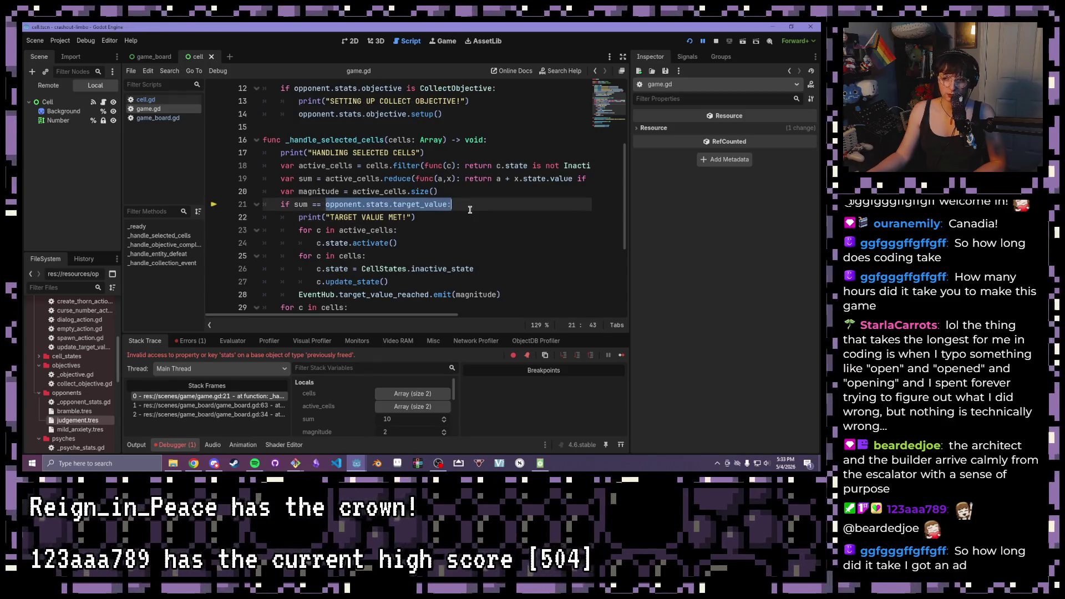
scroll(417, 197, "up", 4)
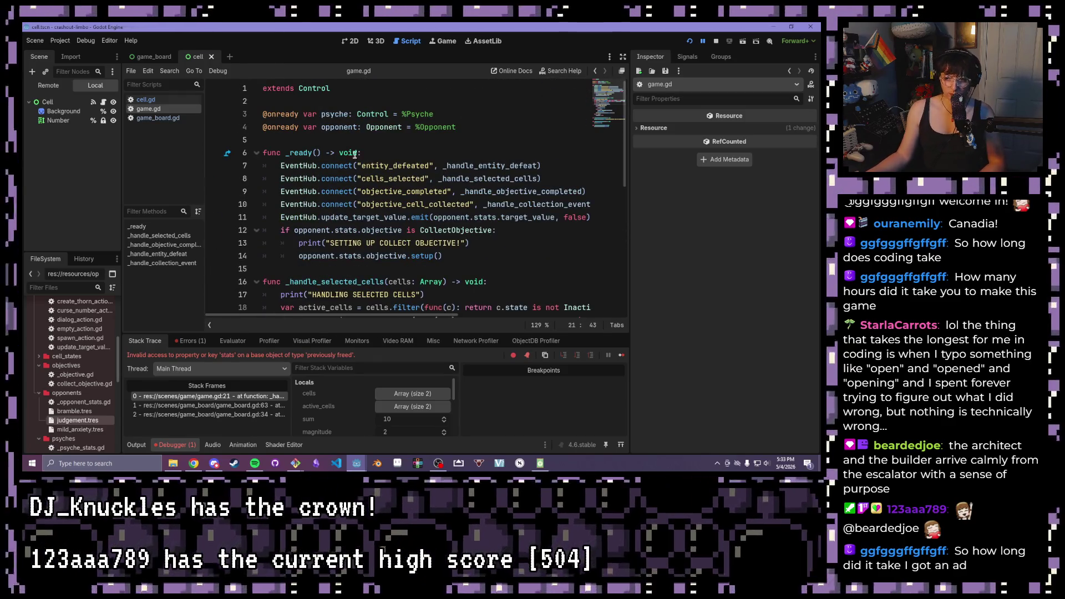
scroll(396, 140, "down", 7)
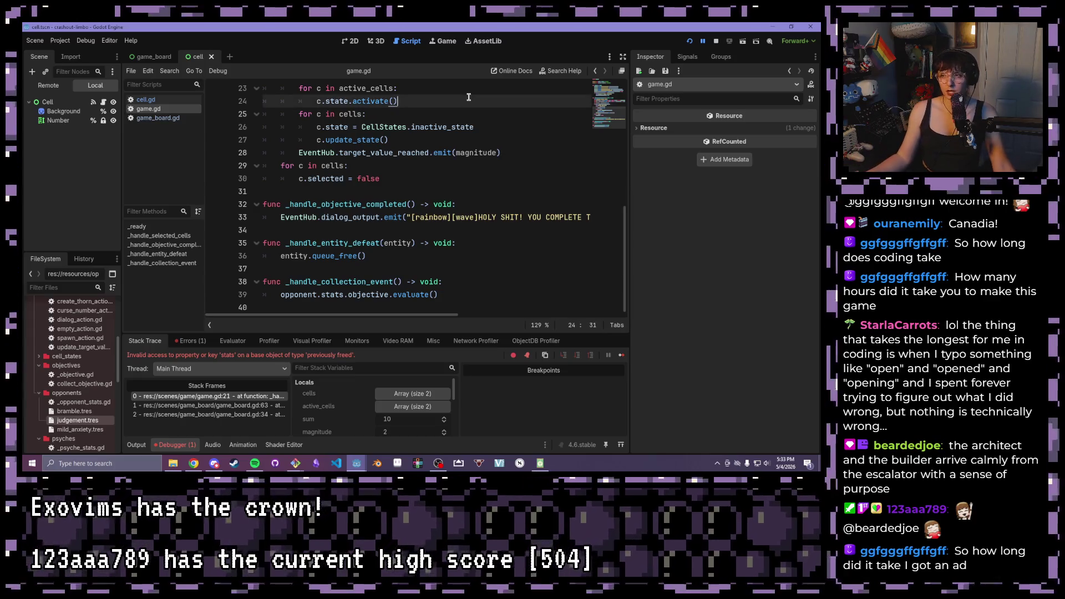
scroll(417, 93, "up", 1)
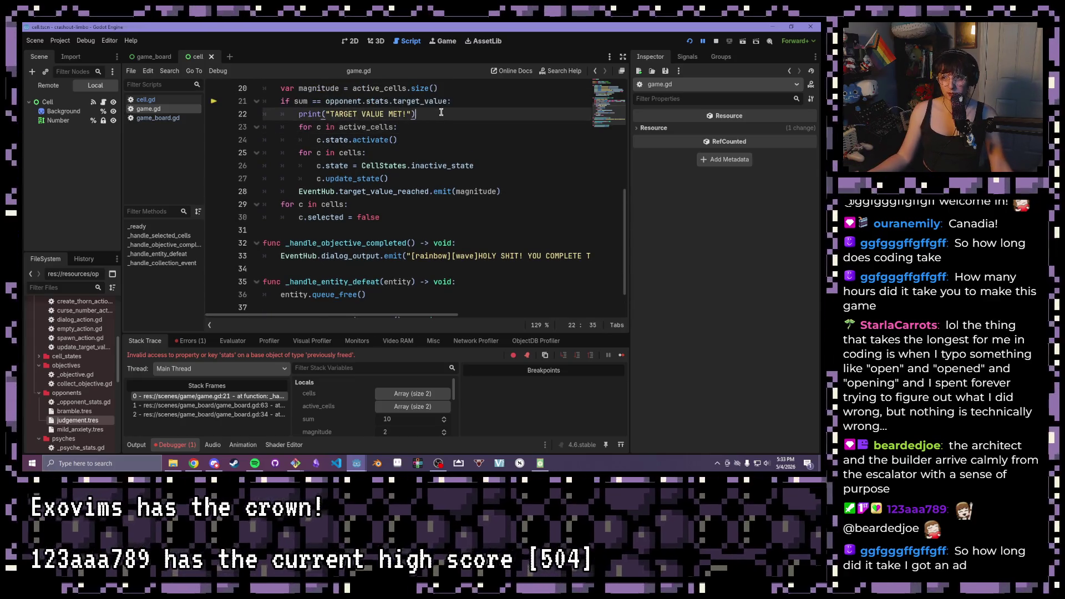
scroll(441, 113, "up", 2)
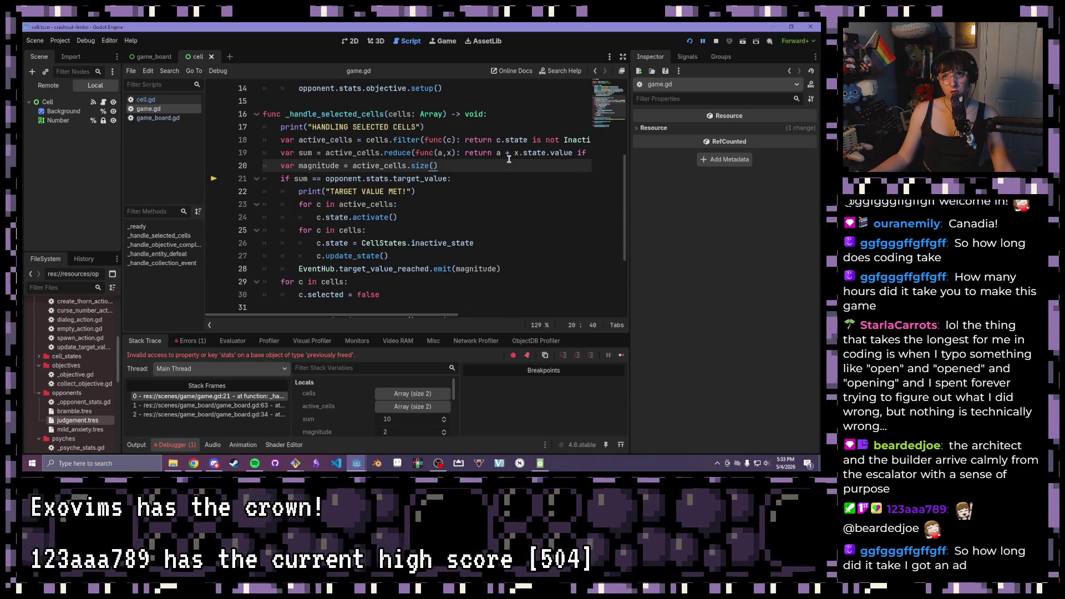
left_click(460, 192)
left_click(448, 230)
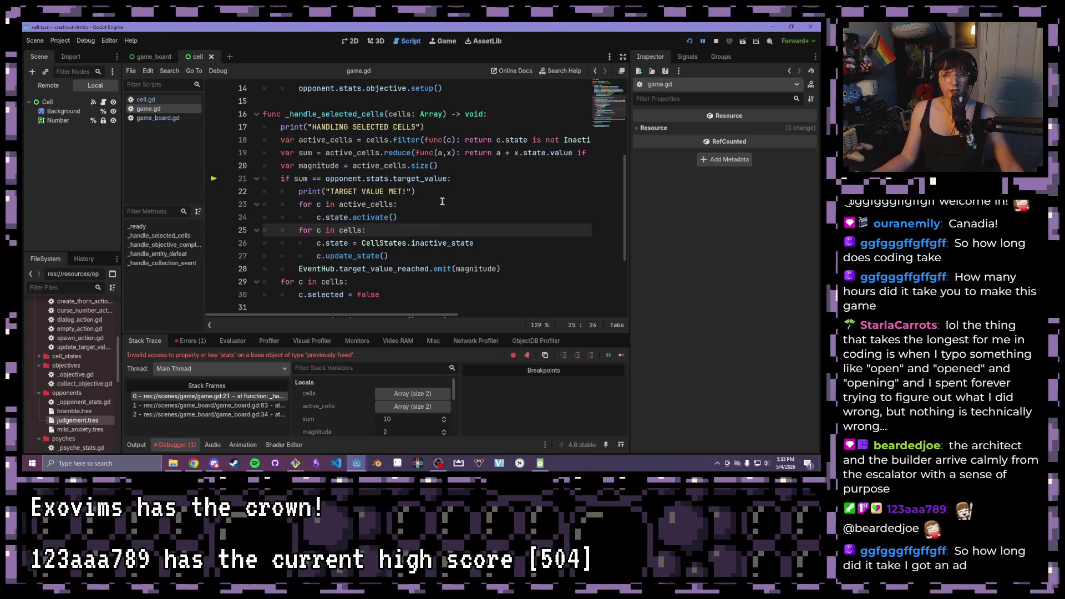
Step: Review game.gd's _ready function and opponent declaration, then bring up the debugger's error list
scroll(442, 202, "down", 3)
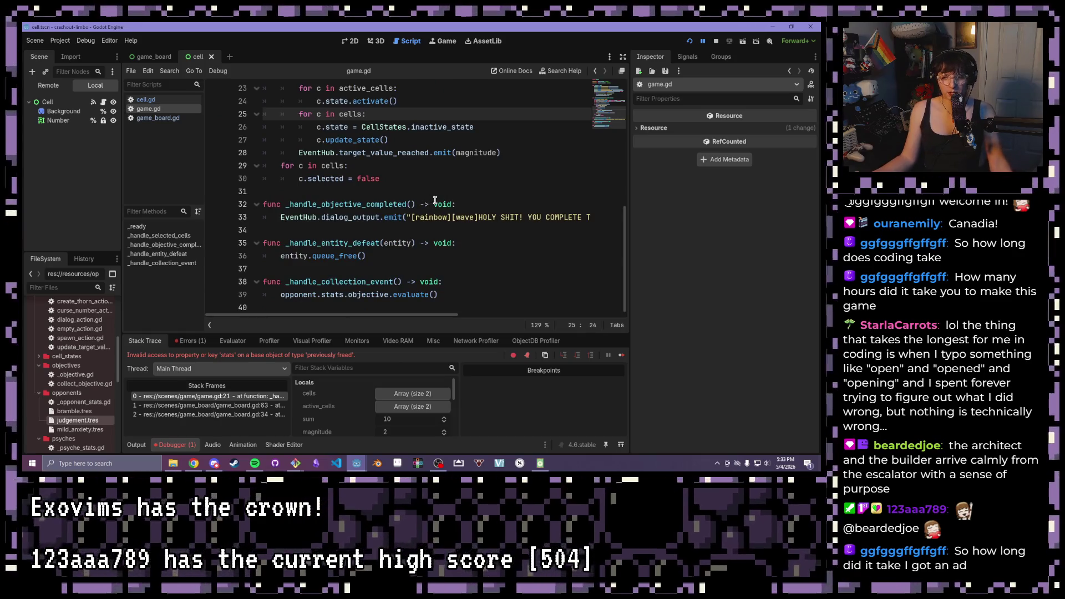
scroll(417, 161, "up", 8)
left_click(414, 147)
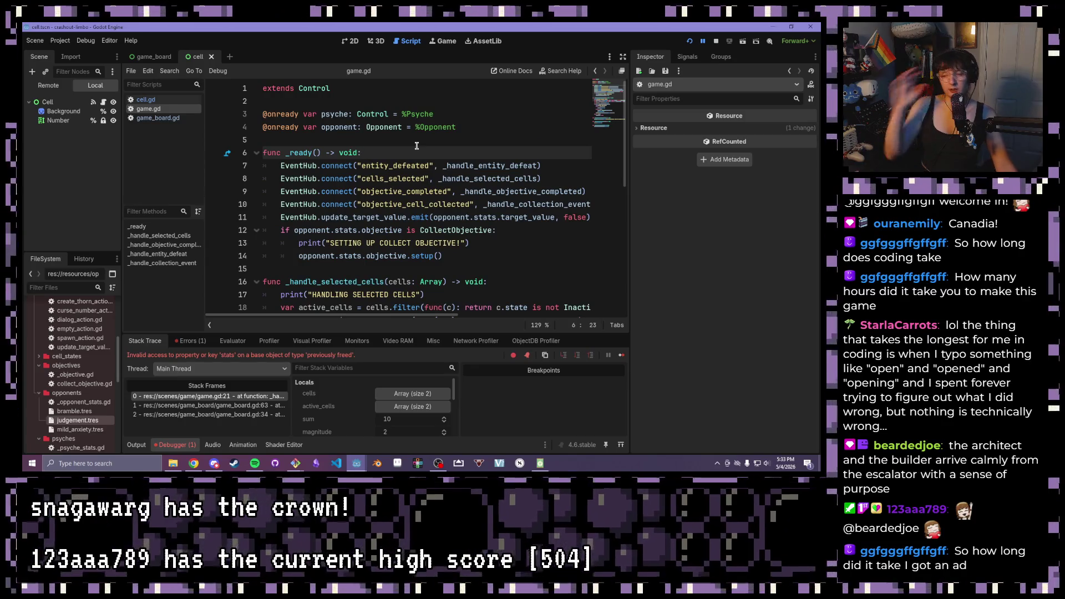
left_click(463, 127)
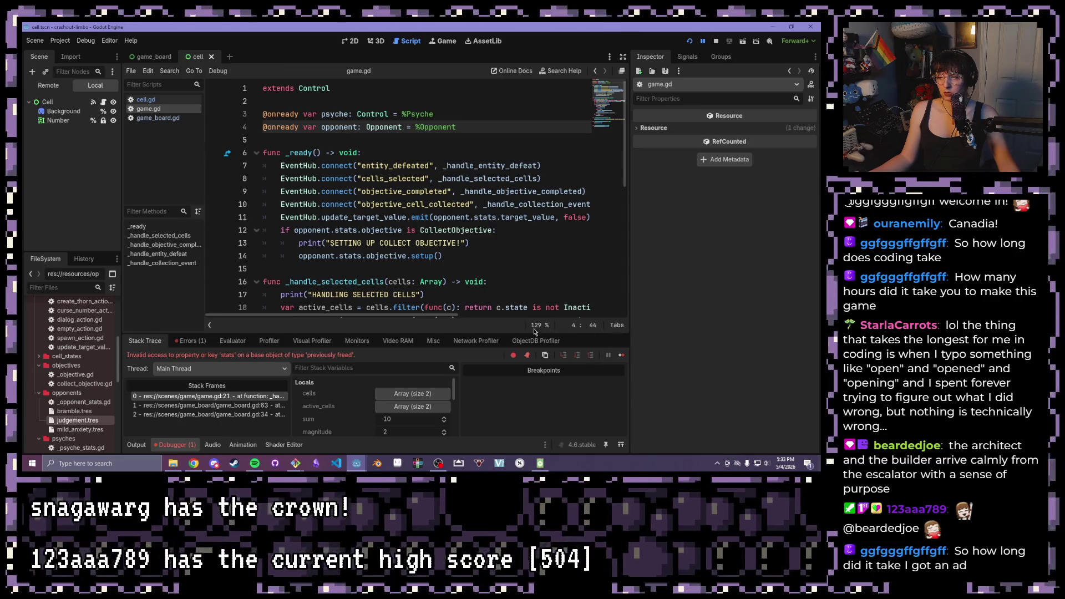
left_click(189, 341)
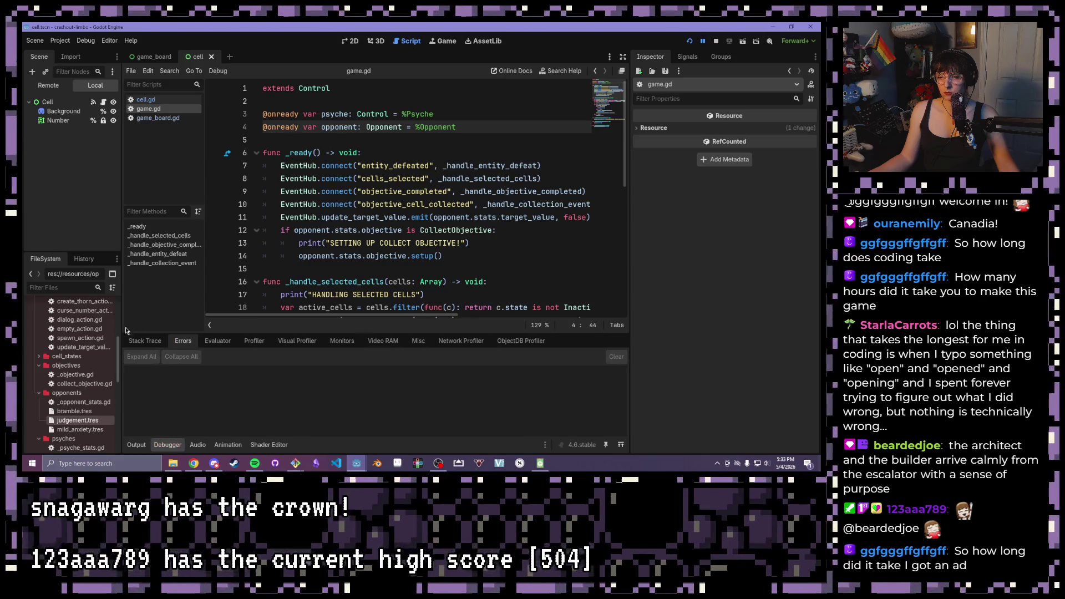
left_click(418, 190)
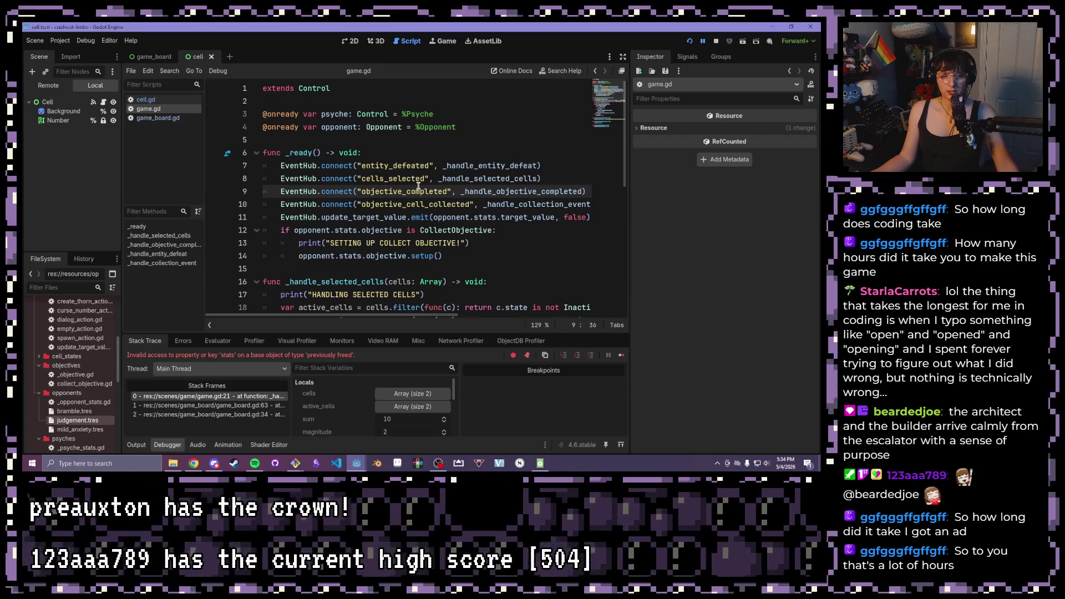
left_click(398, 157)
double_click(399, 166)
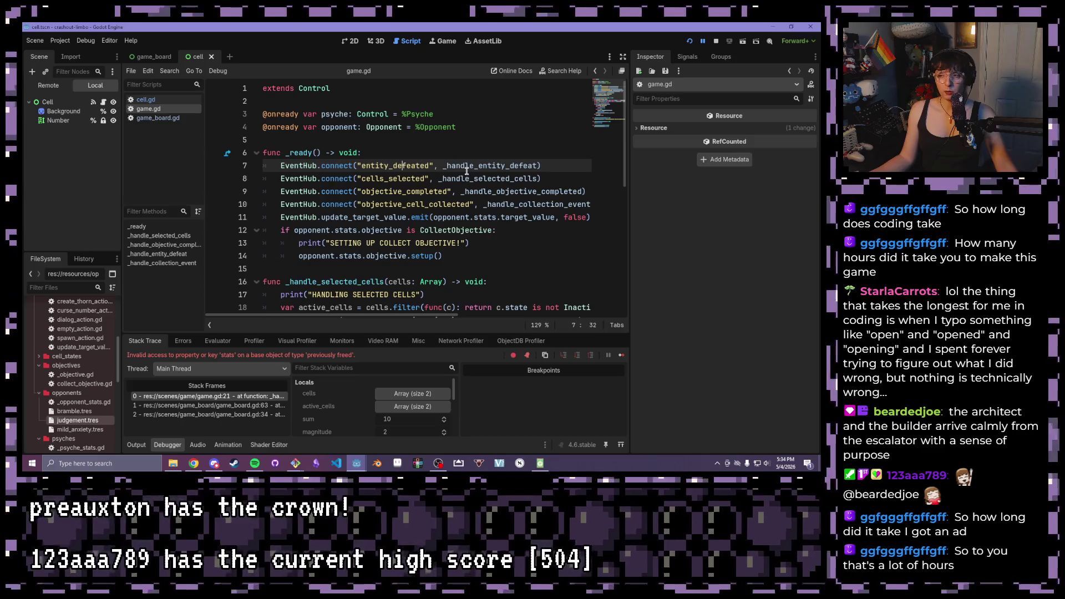
double_click(460, 166)
left_click(502, 180)
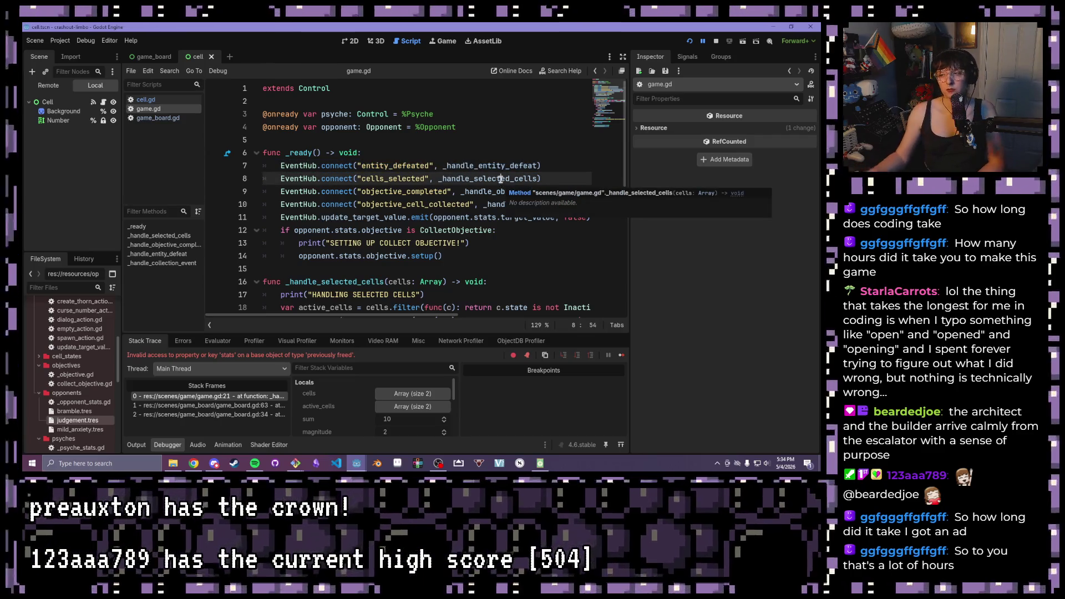
left_click(505, 166)
left_click(536, 165)
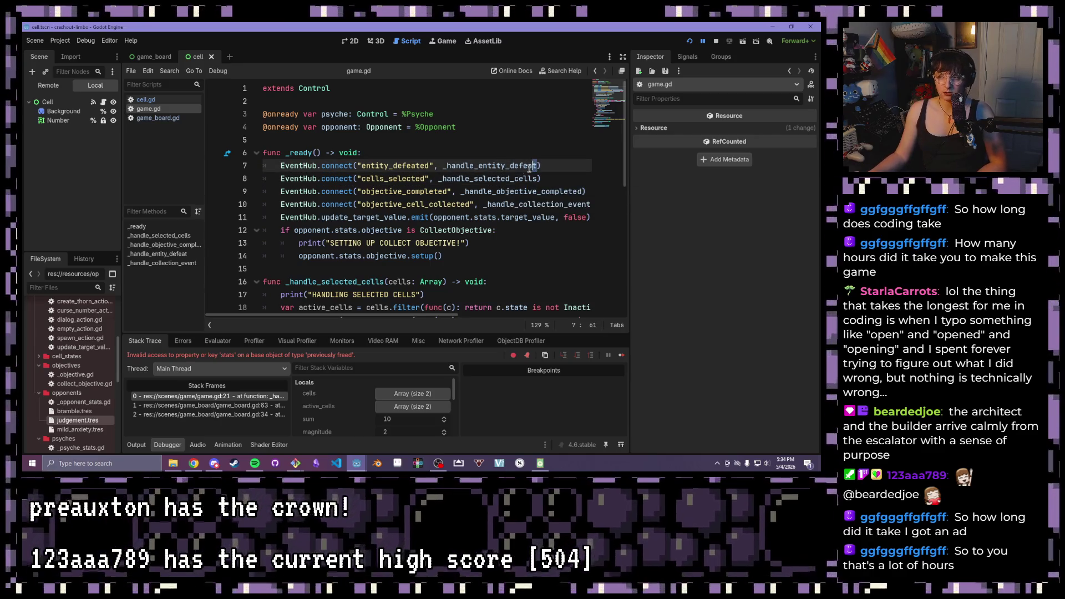
scroll(520, 163, "down", 1)
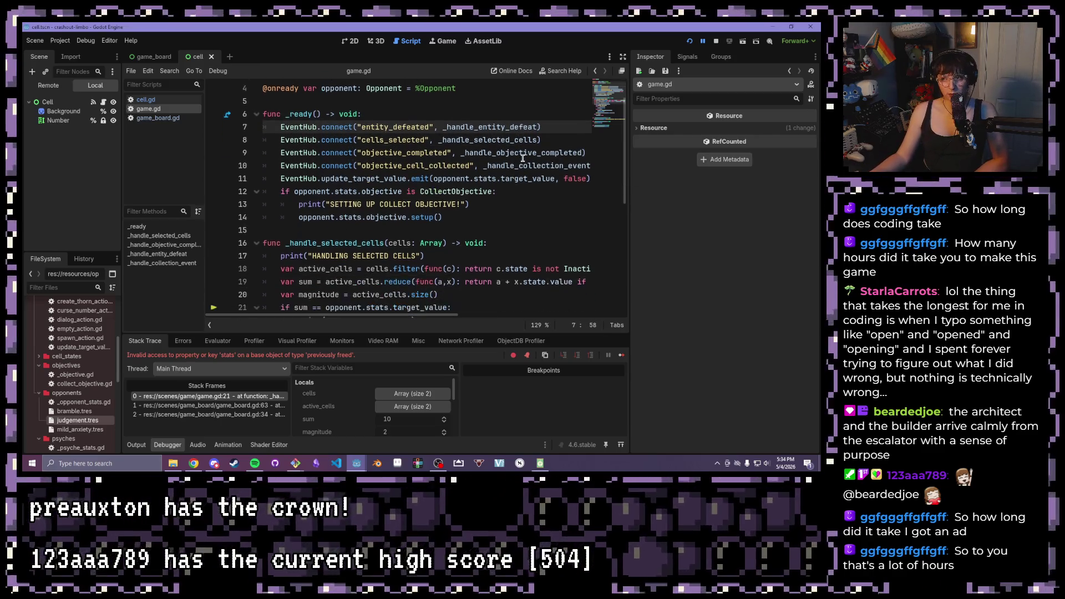
double_click(522, 153)
scroll(521, 156, "down", 6)
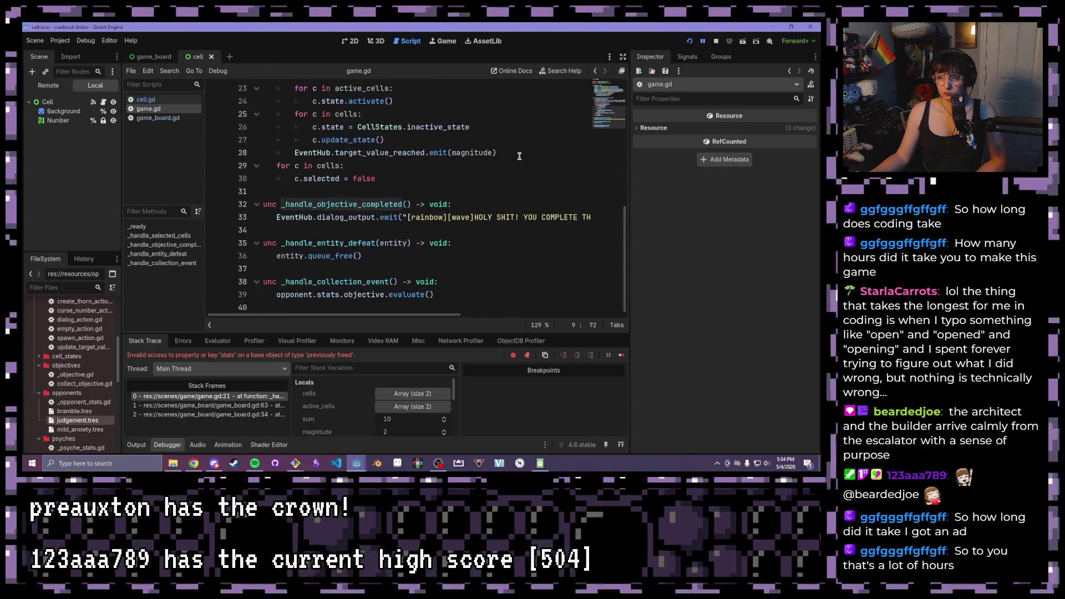
left_click(518, 154)
scroll(345, 200, "left", 1)
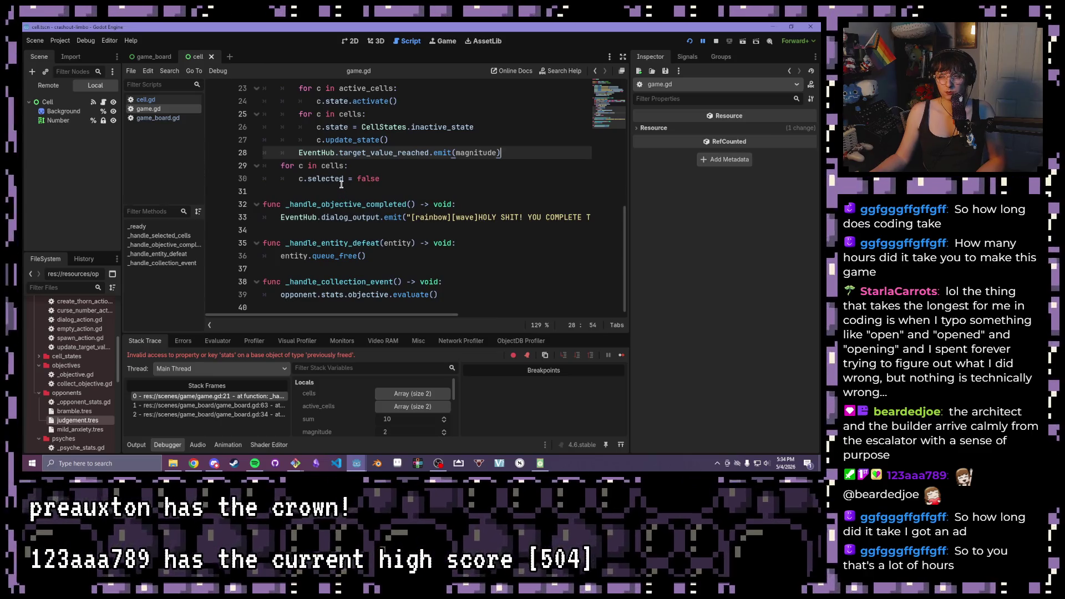
scroll(341, 183, "up", 7)
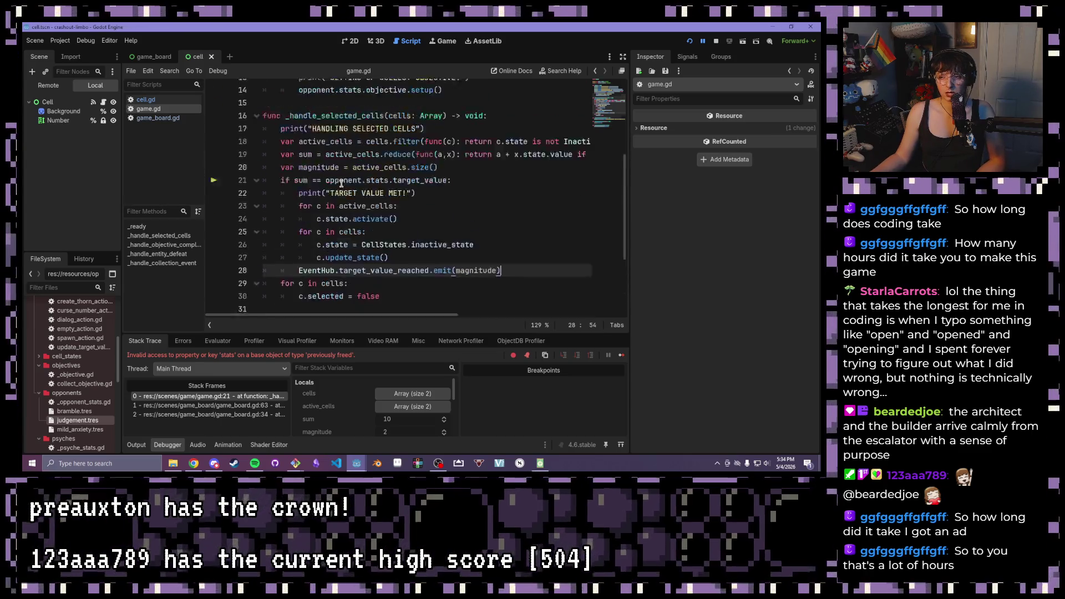
mouse_move(342, 184)
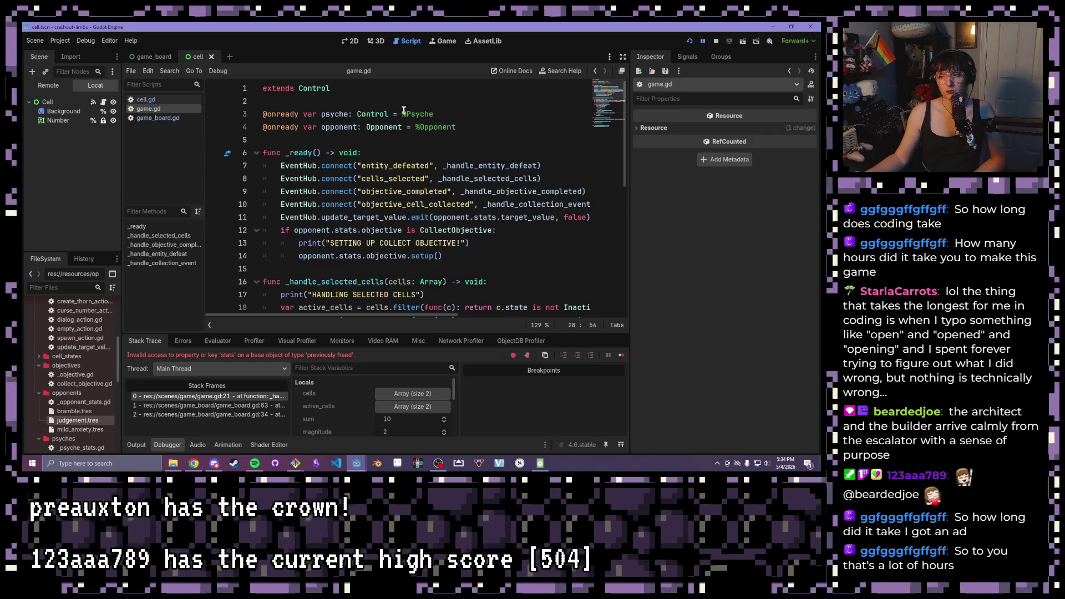
scroll(423, 189, "down", 1)
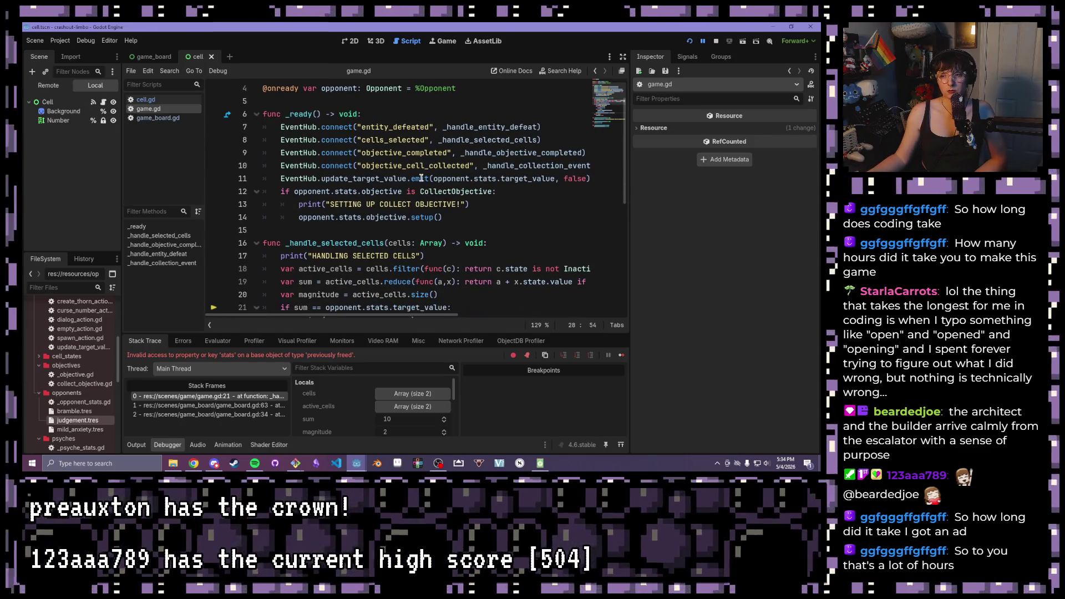
scroll(421, 178, "down", 2)
scroll(422, 139, "down", 2)
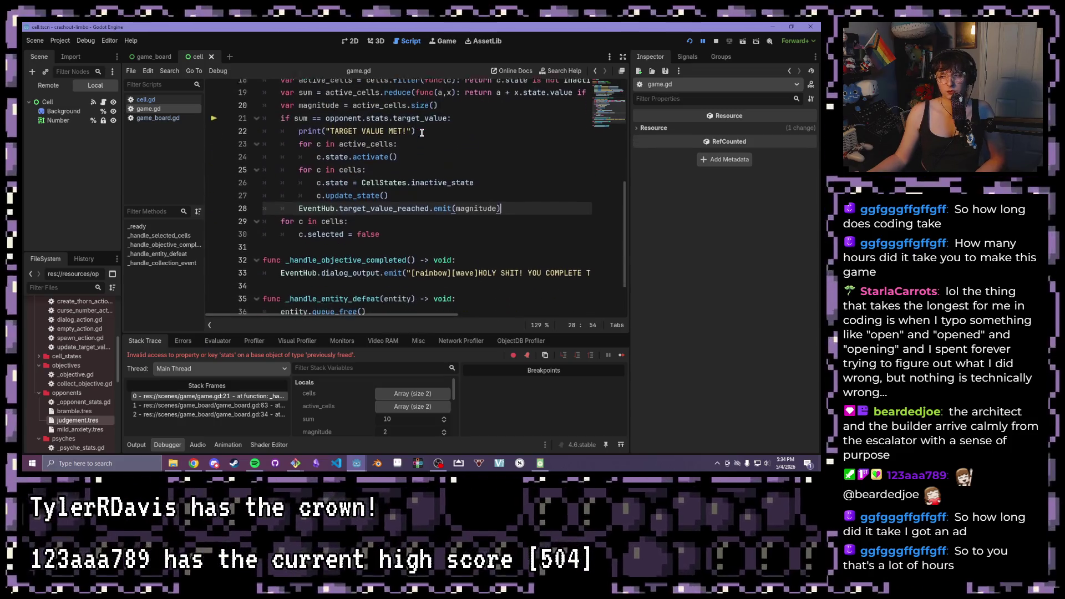
scroll(422, 133, "up", 1)
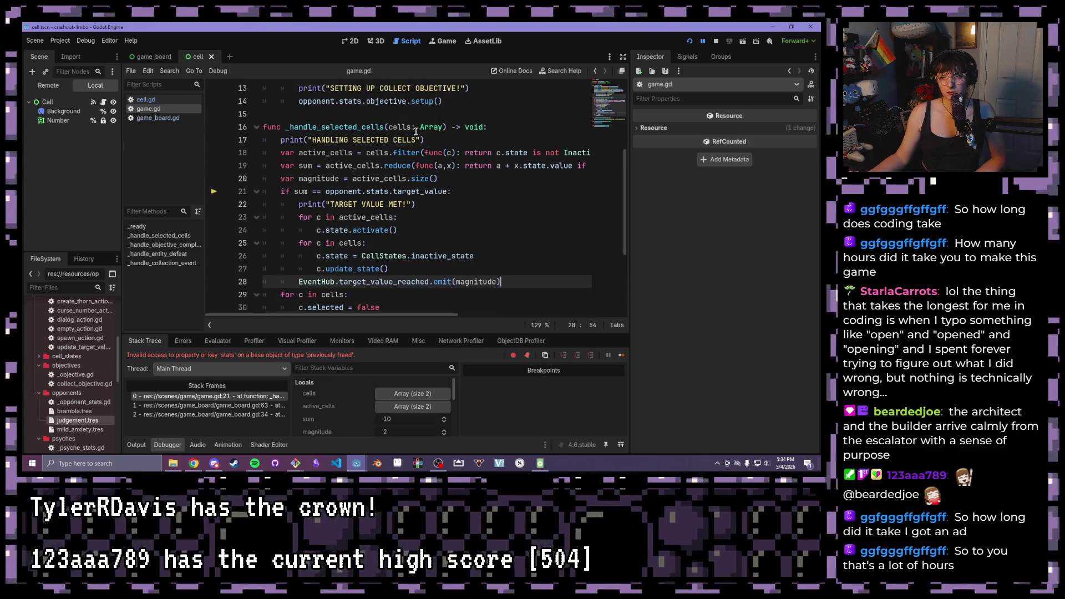
scroll(416, 131, "up", 4)
left_click(397, 138)
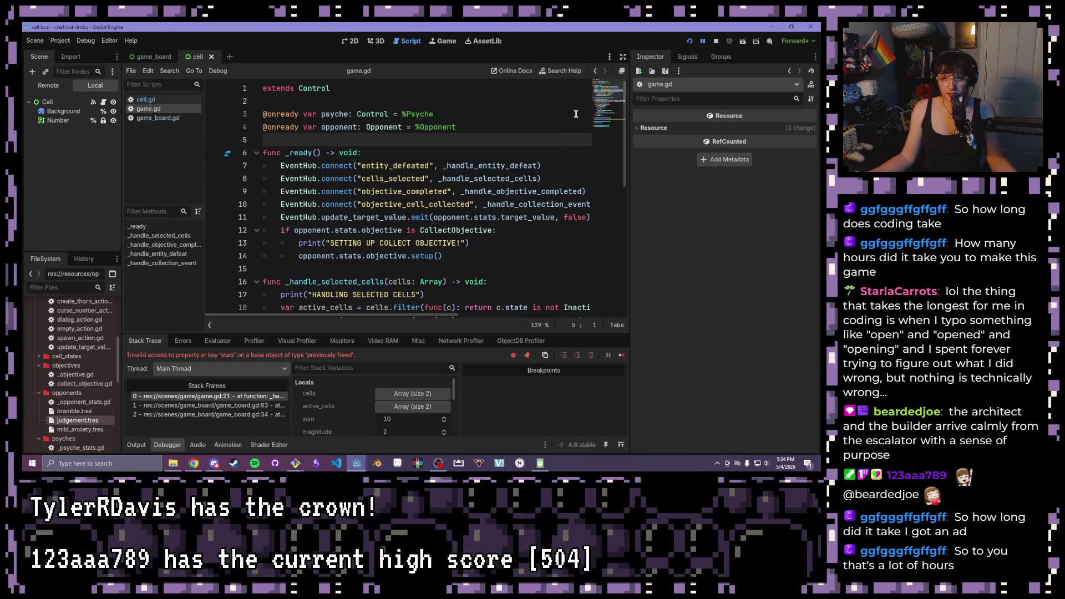
scroll(83, 382, "down", 5)
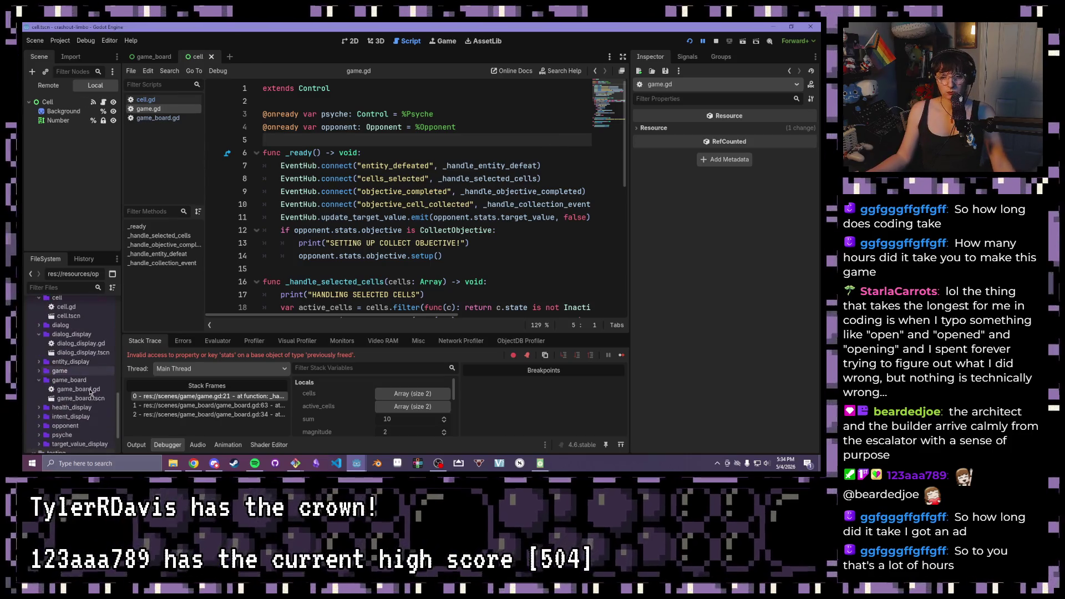
scroll(83, 389, "down", 3)
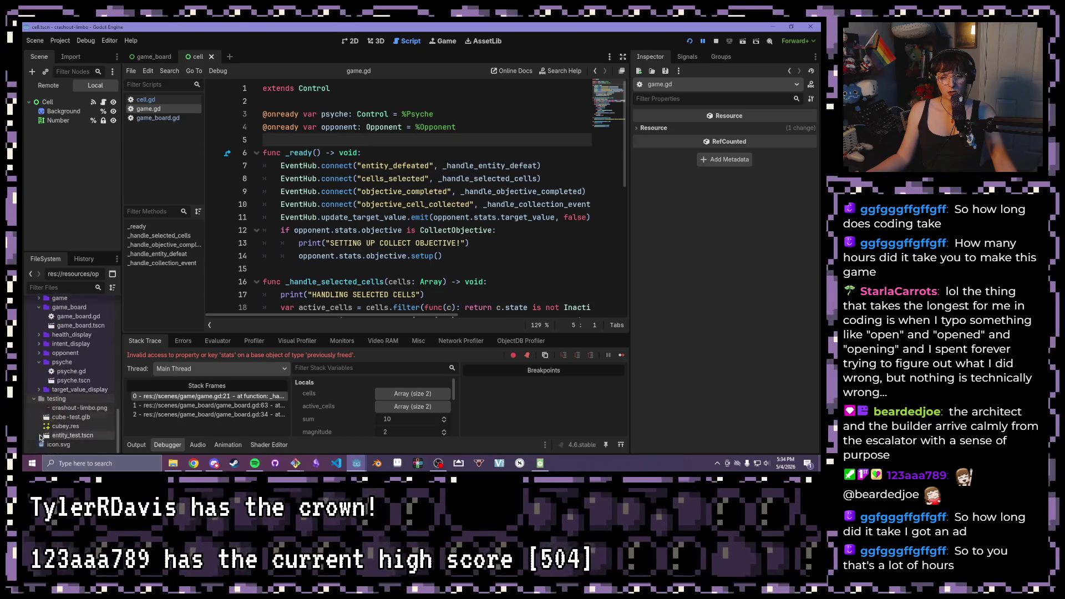
Step: Open the psyche scene's psyche.gd script and inspect the dodge chance check in _handle_player_damaged
double_click(74, 380)
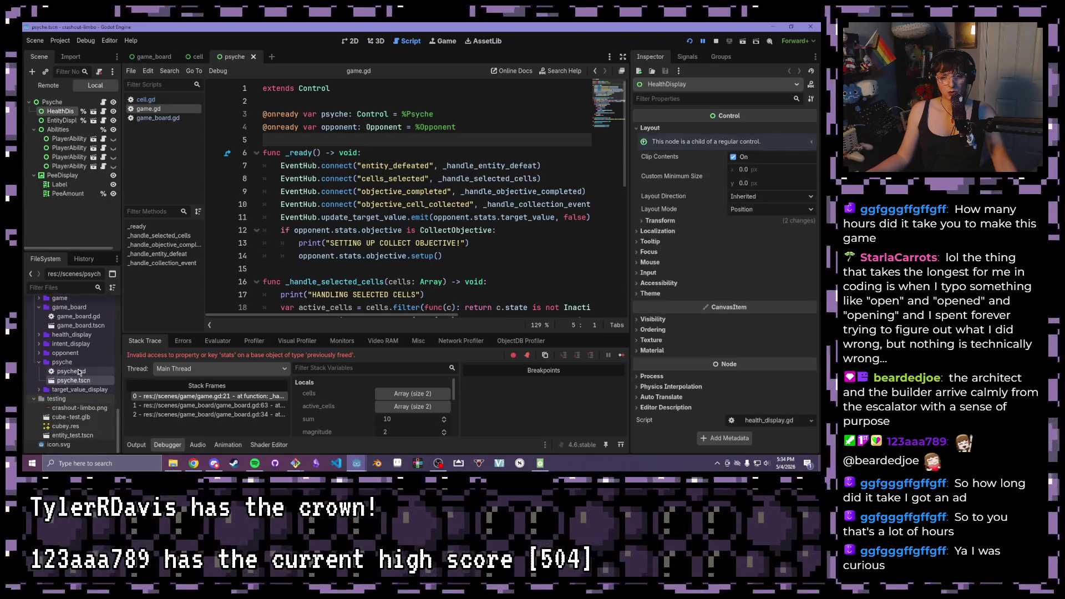
left_click(104, 103)
left_click(460, 186)
scroll(462, 194, "up", 7)
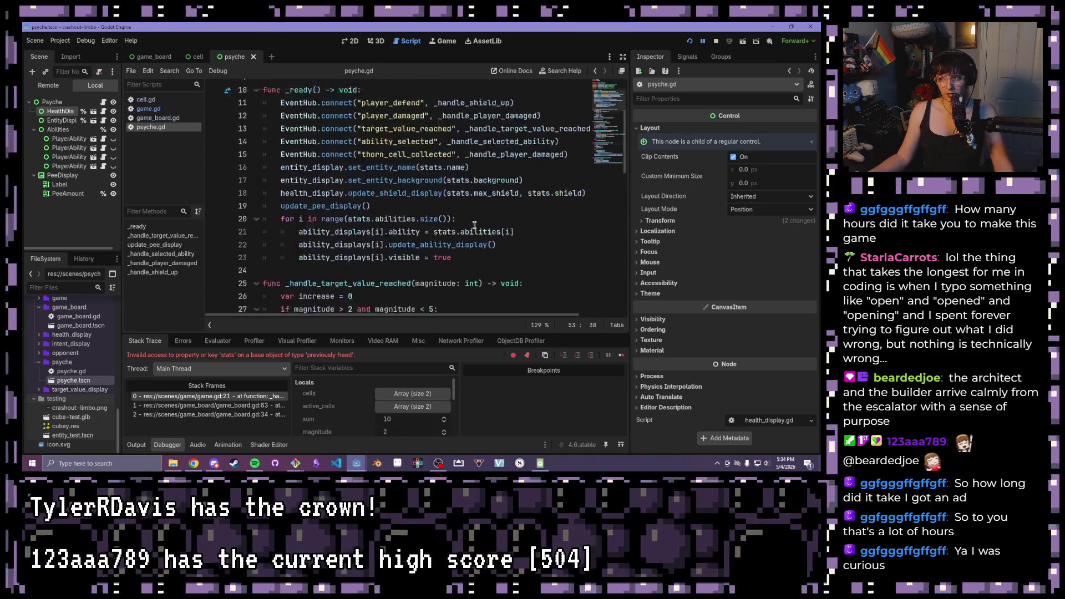
scroll(464, 205, "down", 9)
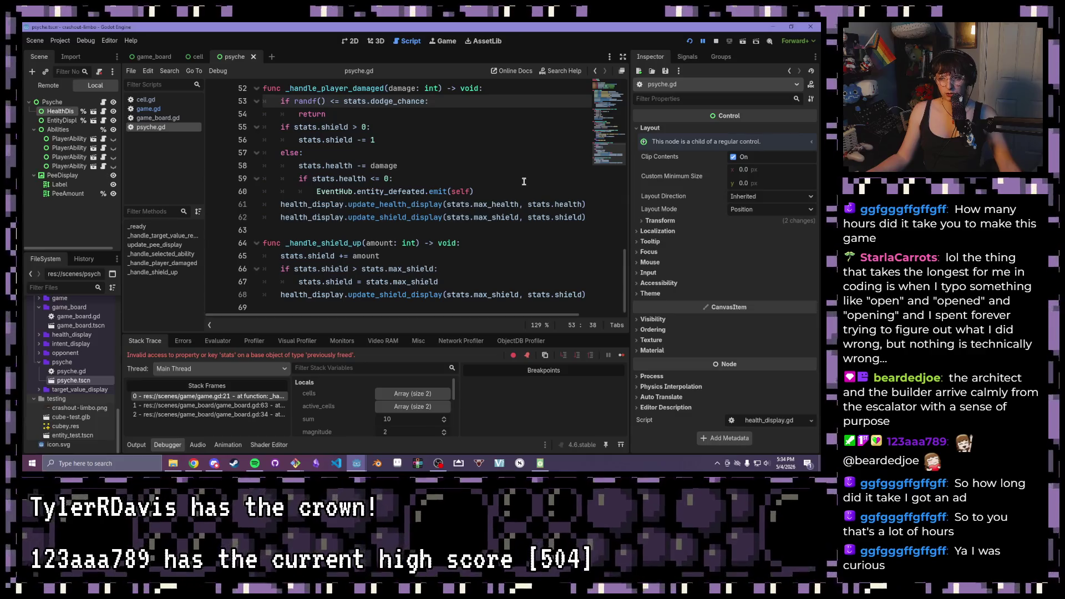
left_click(584, 295)
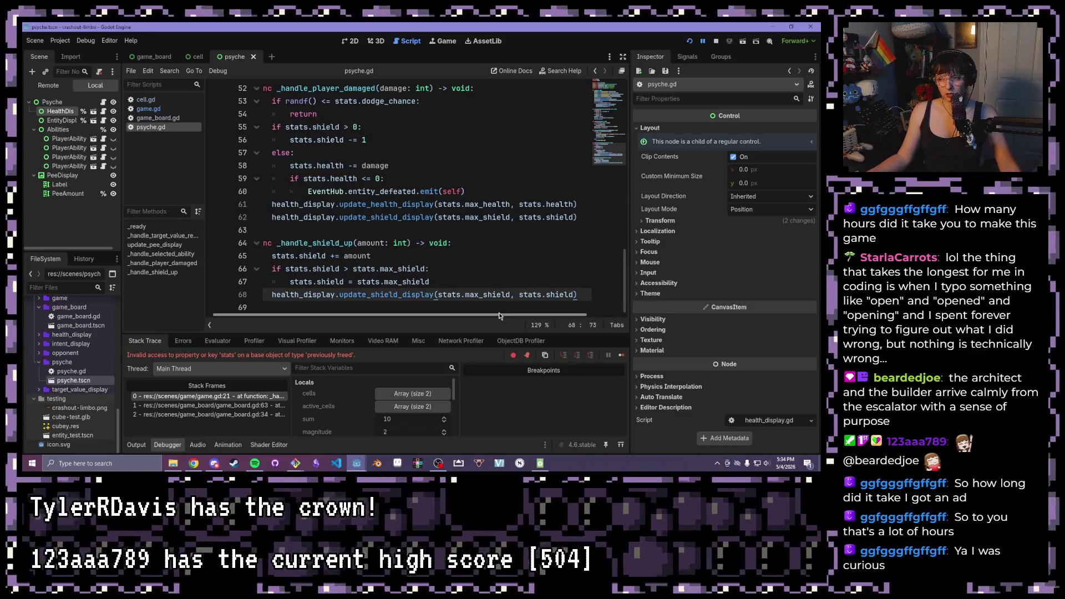
Step: Review the shield display update and the _handle_player_damaged function name in psyche.gd
scroll(455, 314, "left", 1)
left_click(555, 228)
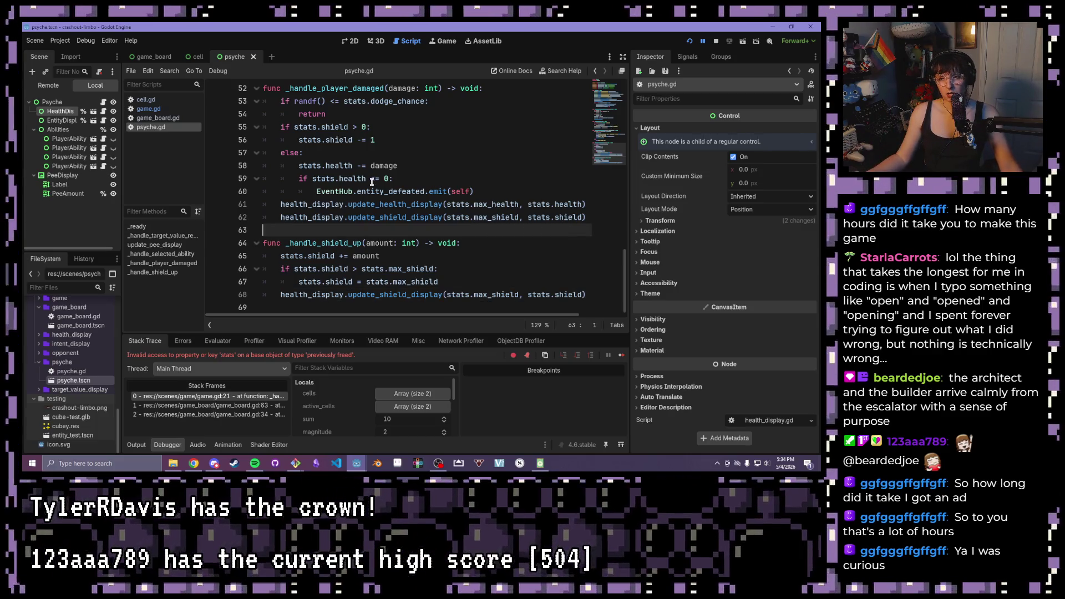
scroll(372, 182, "up", 2)
scroll(371, 182, "up", 1)
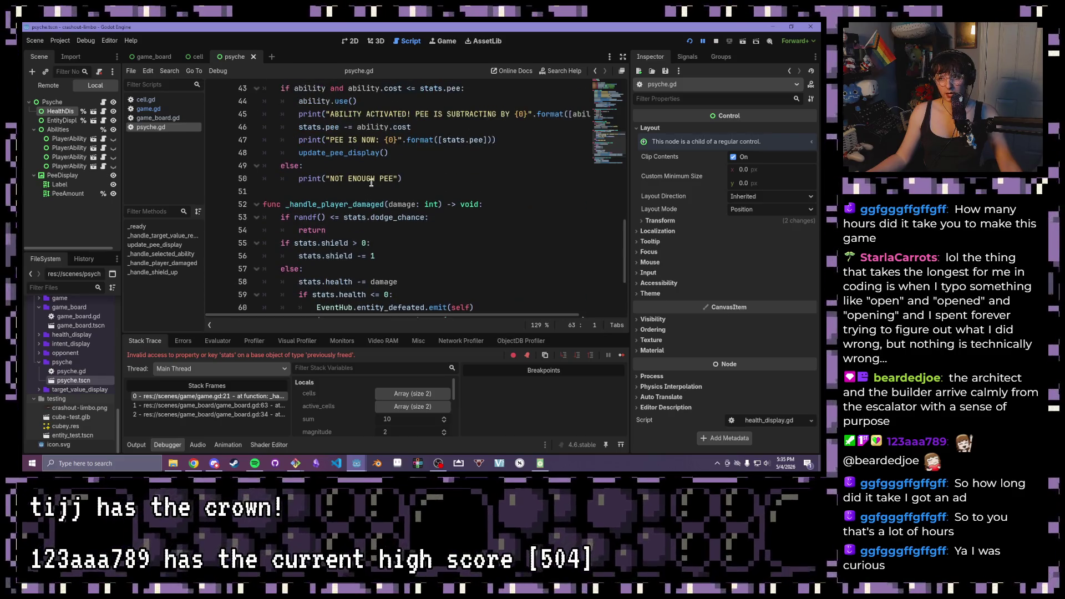
left_click(370, 201)
left_click_drag(310, 203, 286, 205)
Step: Scroll the FileSystem dock up to the cell_states folder and expand it
scroll(404, 266, "up", 3)
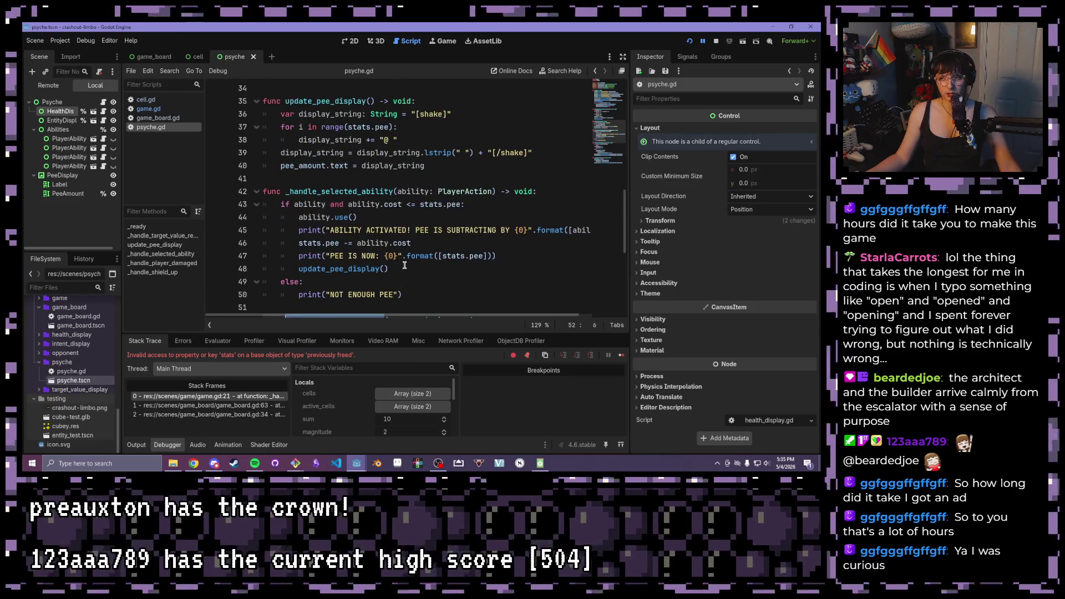
scroll(405, 265, "up", 11)
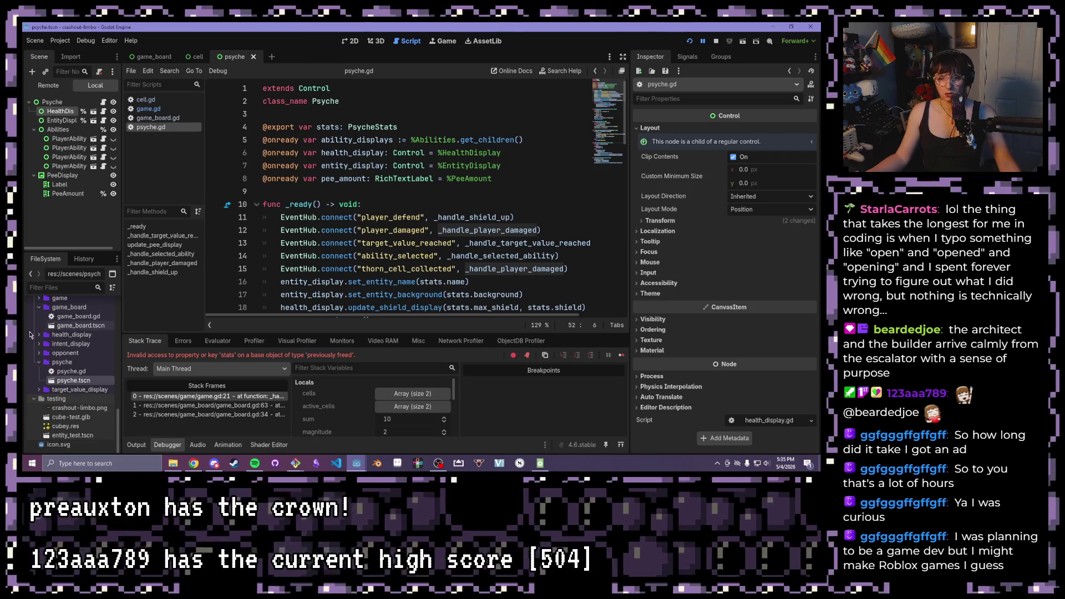
scroll(67, 377, "up", 6)
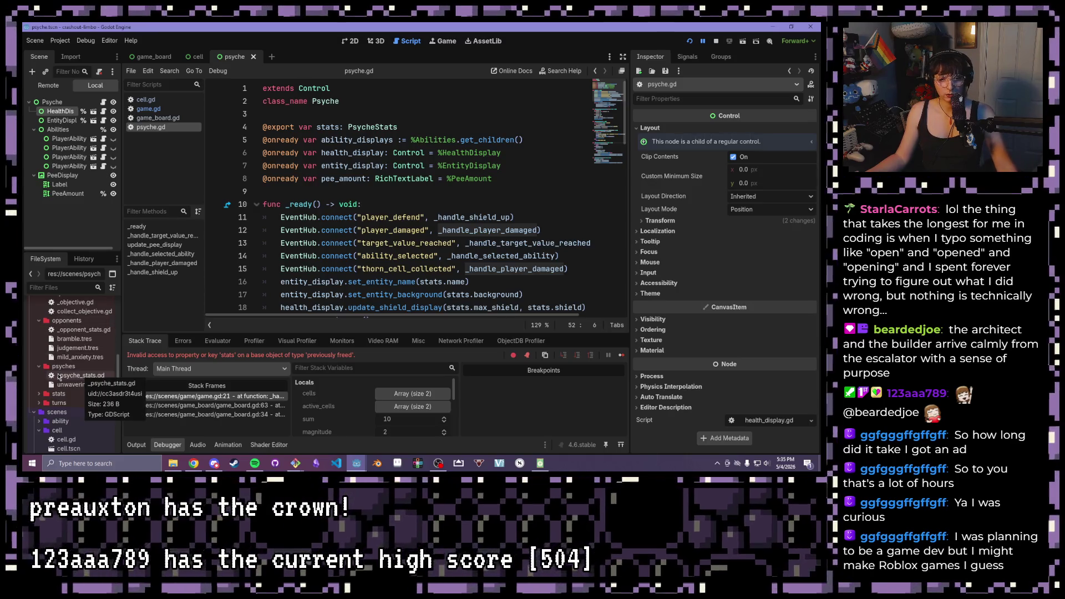
scroll(59, 377, "up", 3)
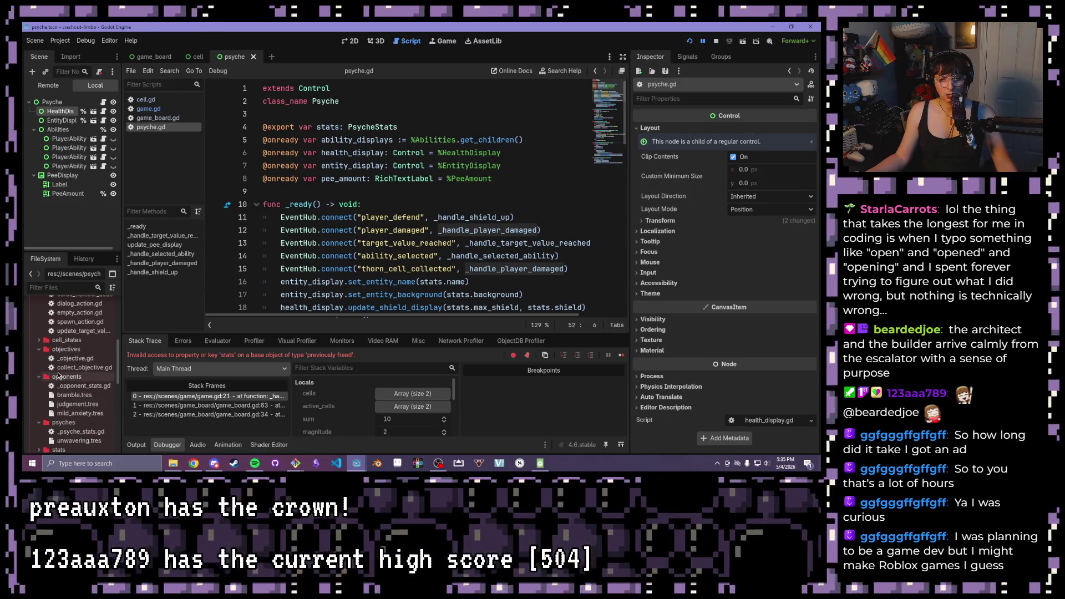
left_click(38, 339)
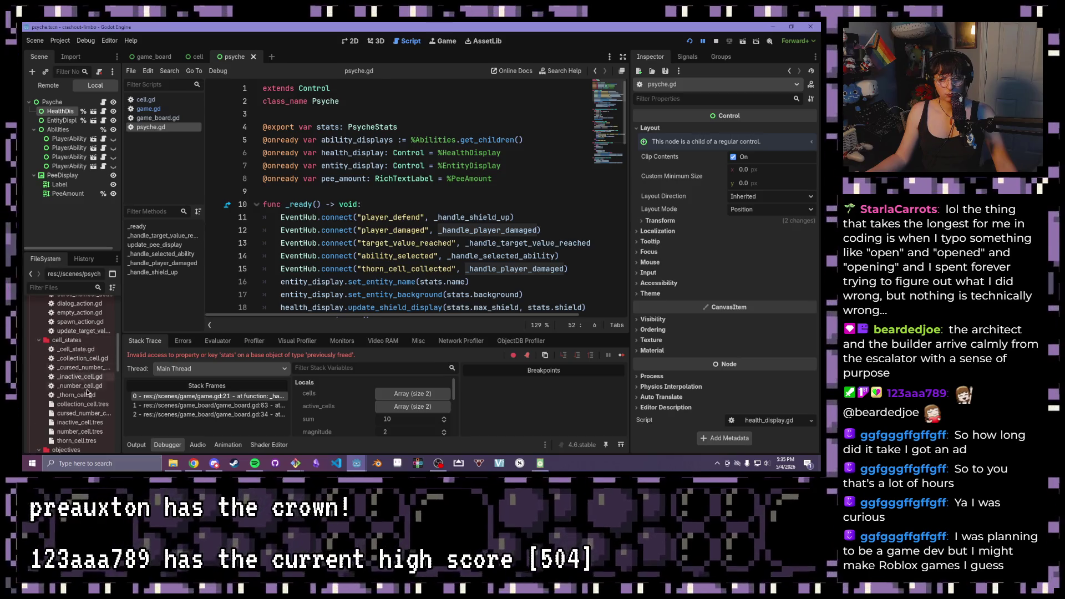
Step: Inspect activate() and its emit call in _cursed_number_cell.gd, then open globals/event_hub.gd
double_click(82, 367)
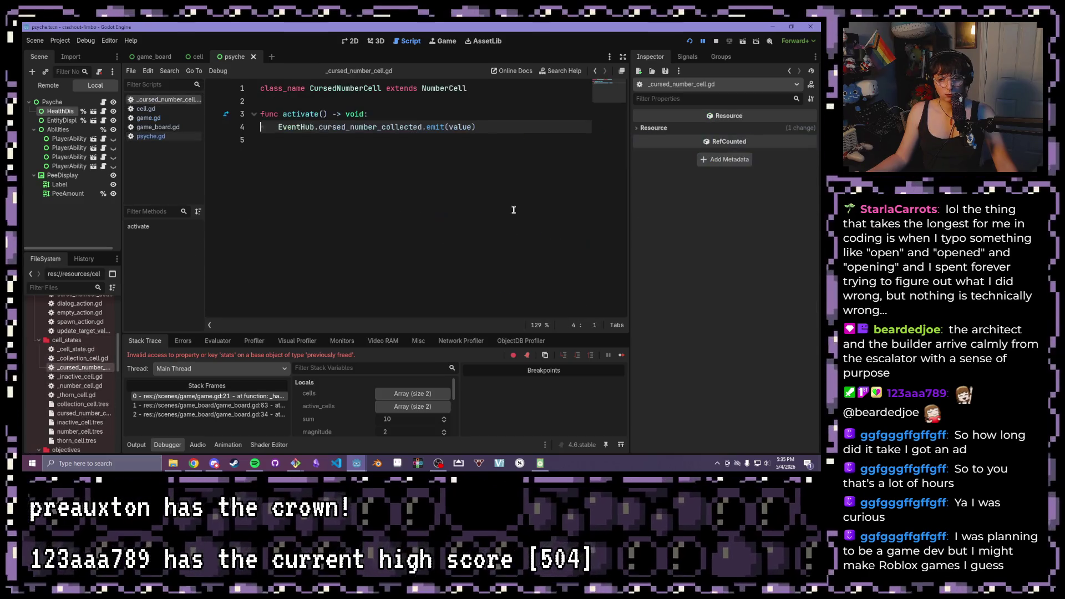
left_click(513, 210)
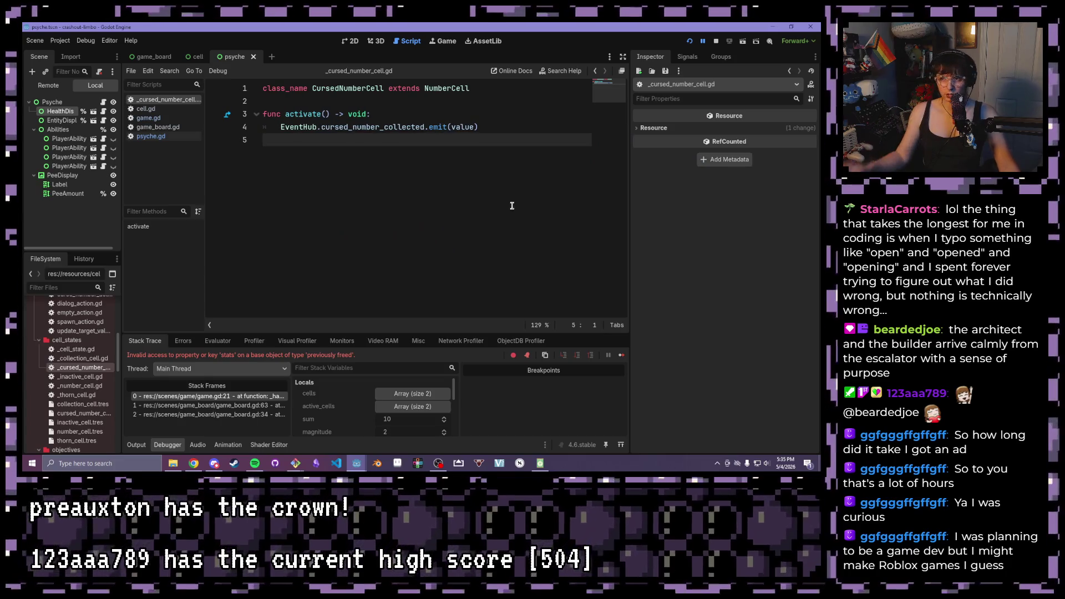
left_click(425, 127)
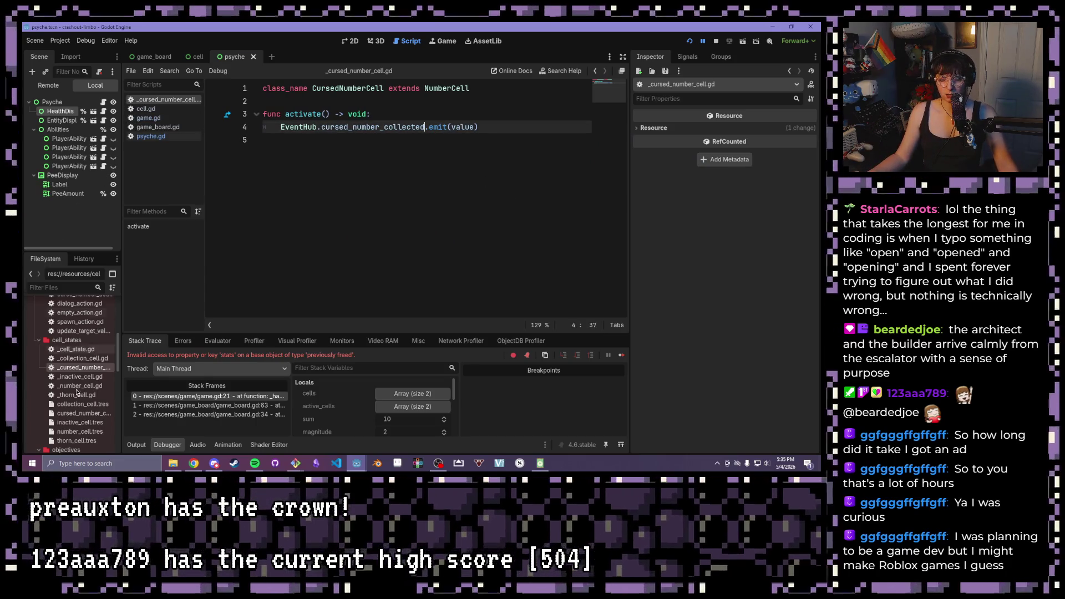
scroll(77, 393, "up", 5)
double_click(64, 396)
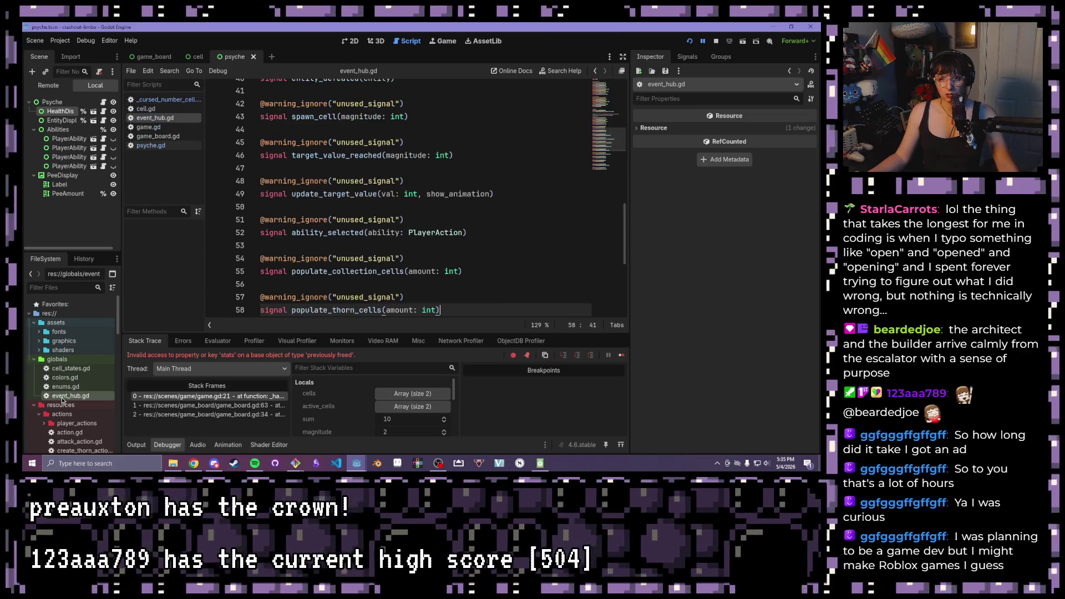
Step: Examine the cursed_number_collected signal and its amount parameter in event_hub.gd, then return to psyche.gd
scroll(332, 300, "down", 5)
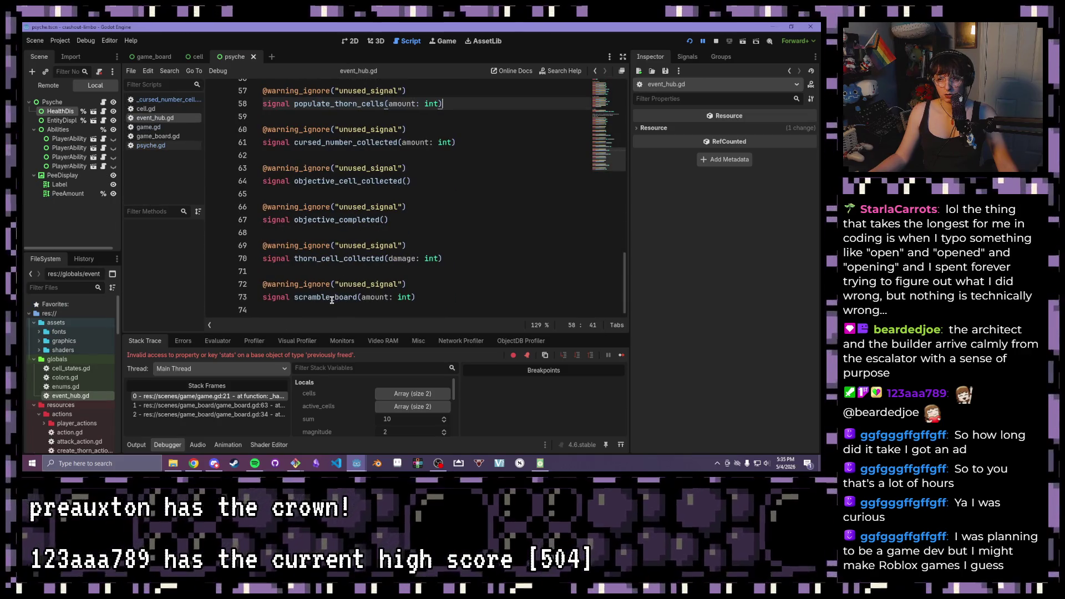
left_click_drag(458, 143, 262, 135)
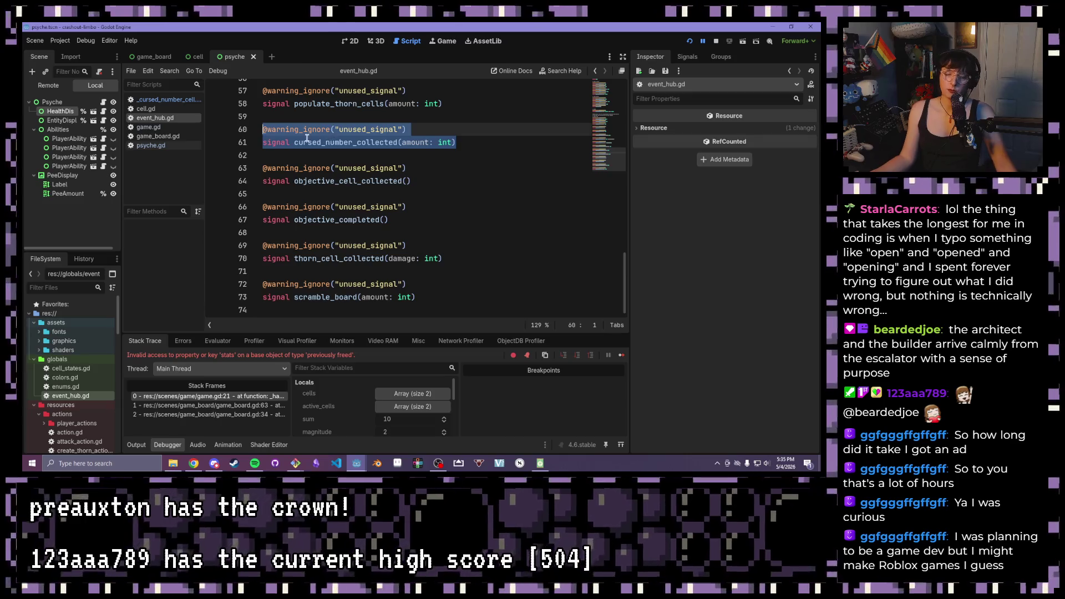
left_click(493, 146)
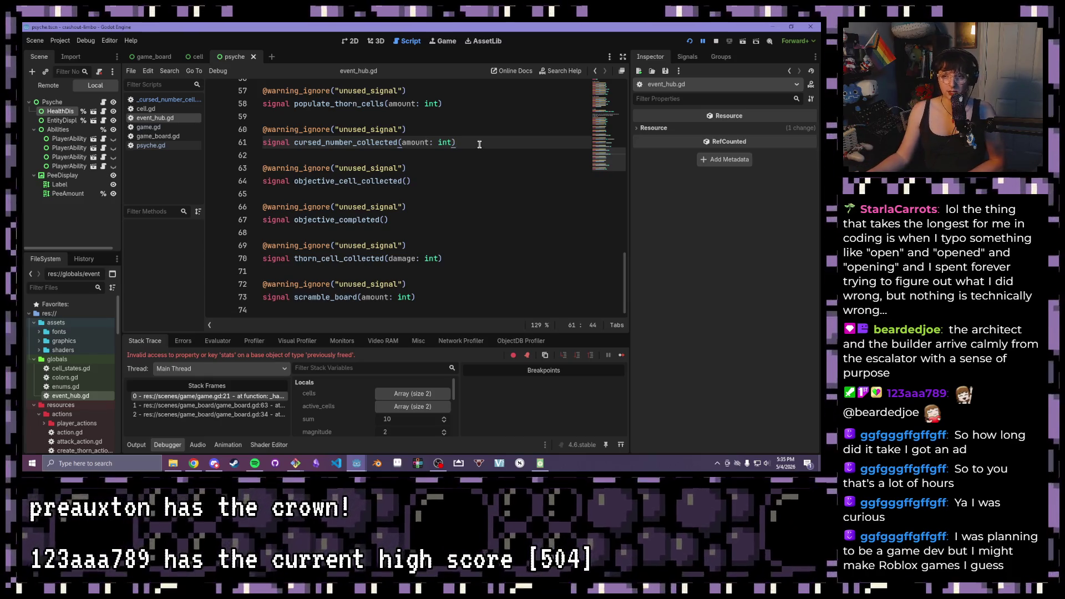
left_click(401, 140)
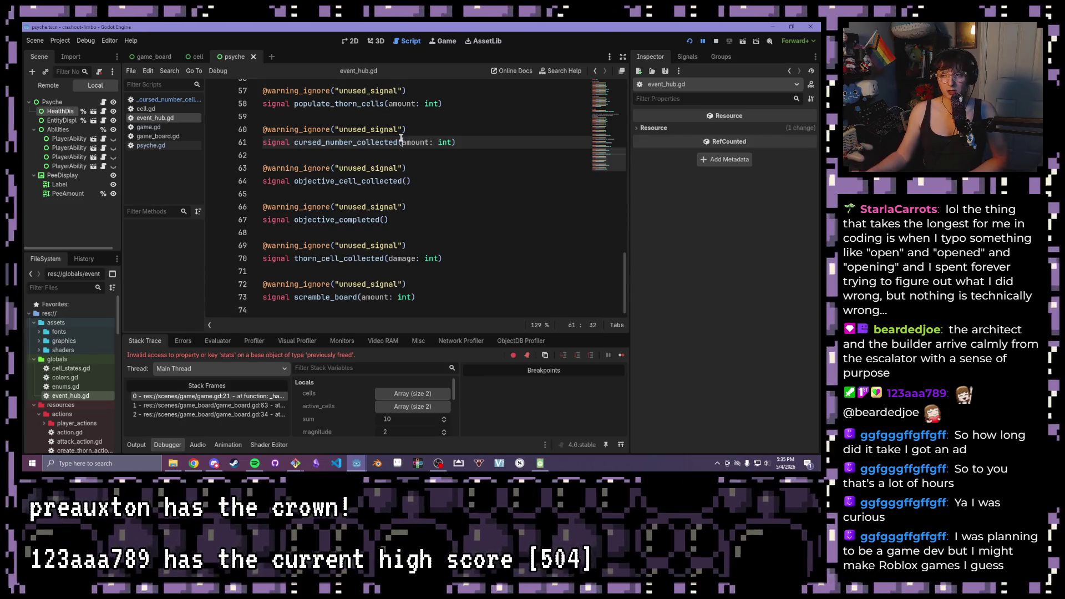
double_click(413, 142)
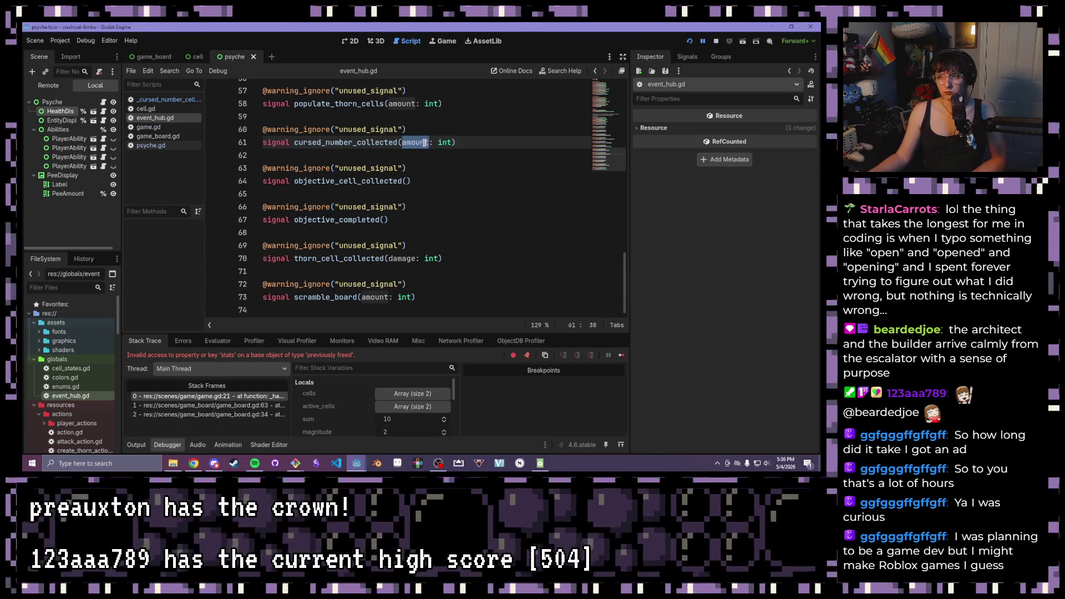
left_click(425, 197)
scroll(425, 203, "up", 5)
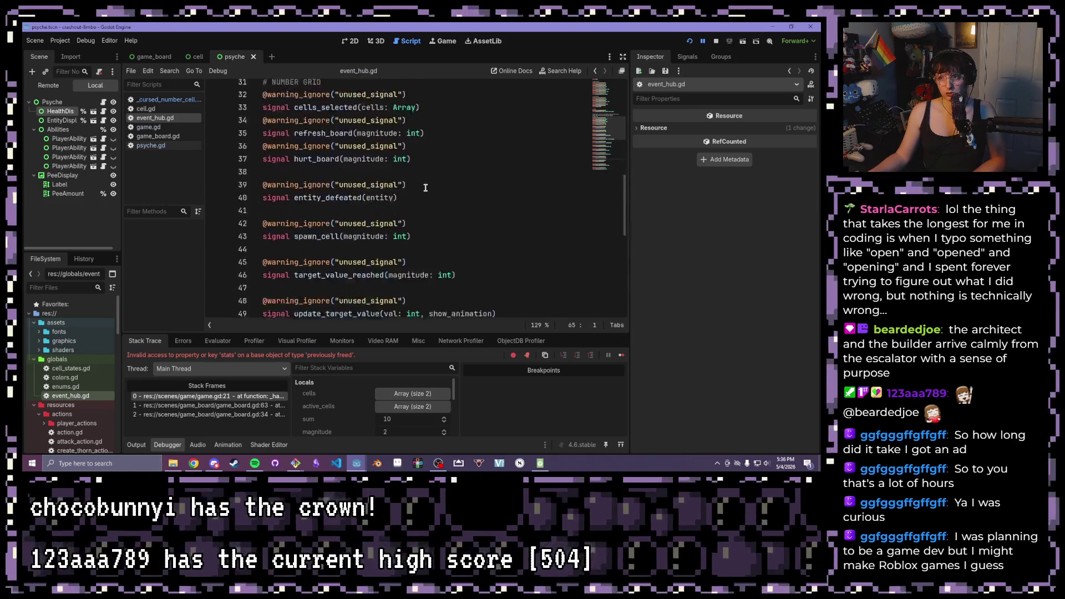
scroll(396, 191, "down", 5)
left_click(158, 146)
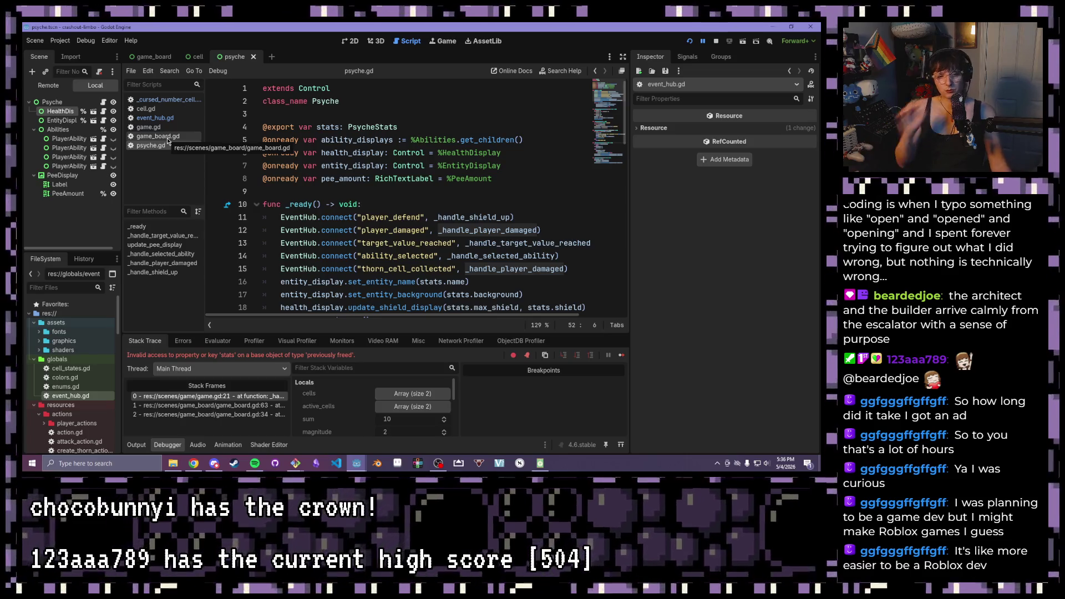
left_click(354, 165)
scroll(354, 151, "down", 4)
scroll(353, 152, "up", 2)
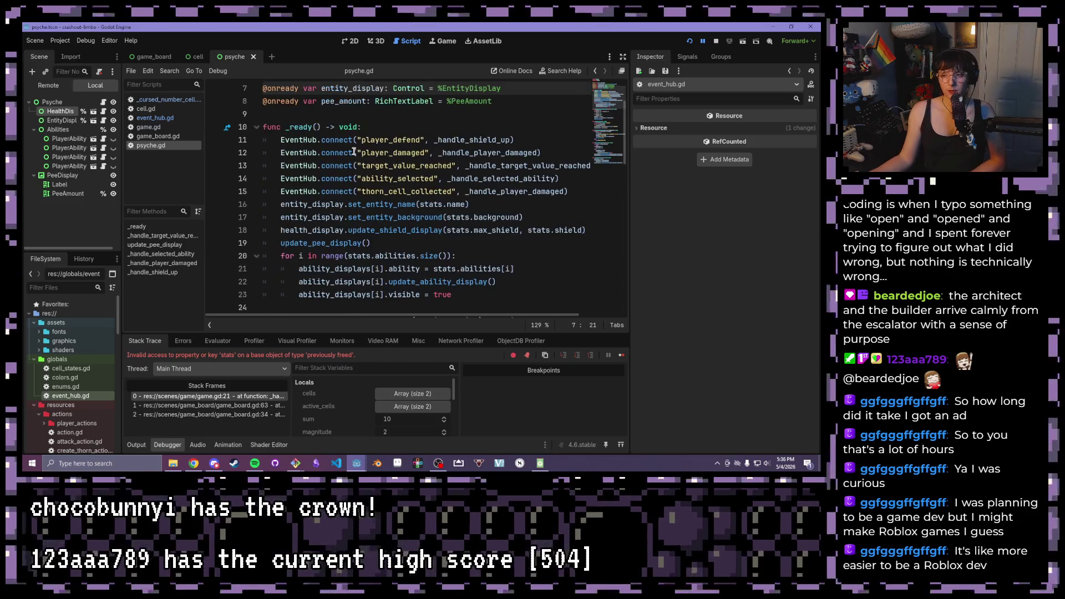
scroll(417, 127, "down", 2)
left_click(421, 165)
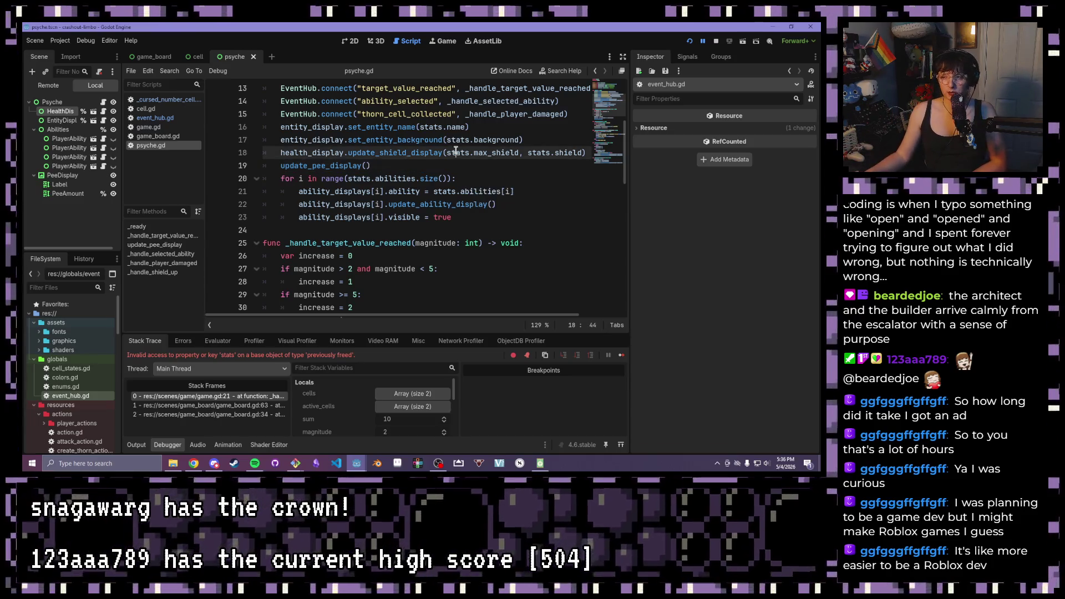
left_click(469, 178)
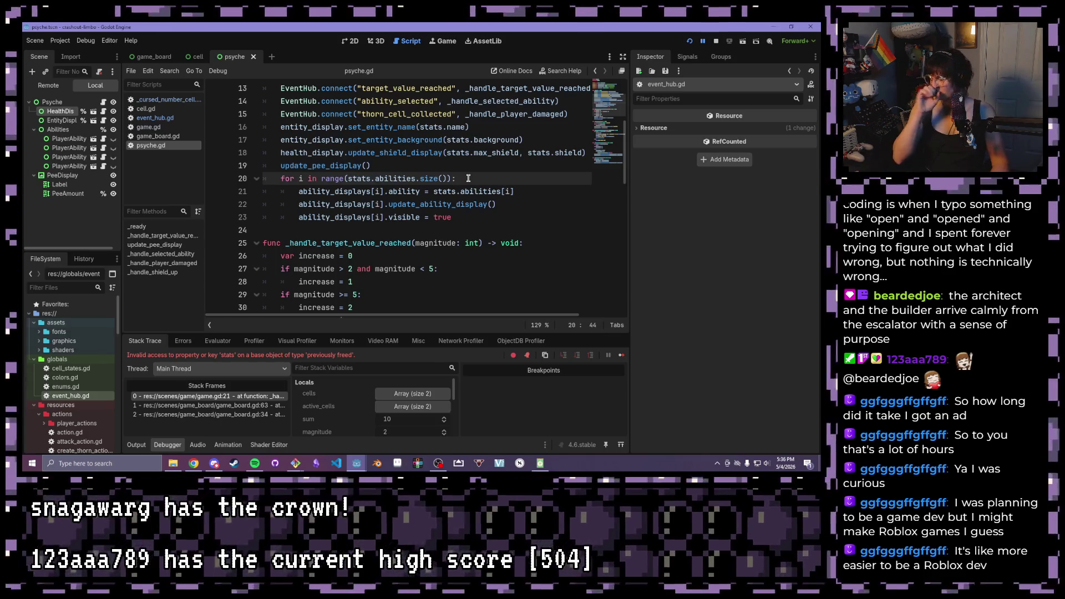
left_click(504, 203)
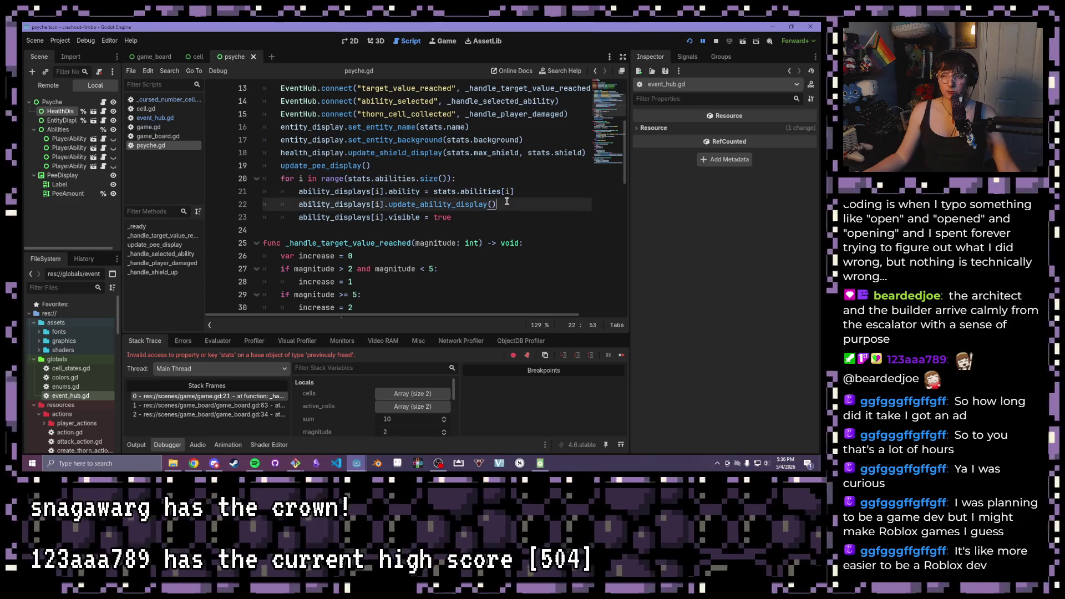
scroll(505, 203, "down", 1)
scroll(506, 201, "down", 2)
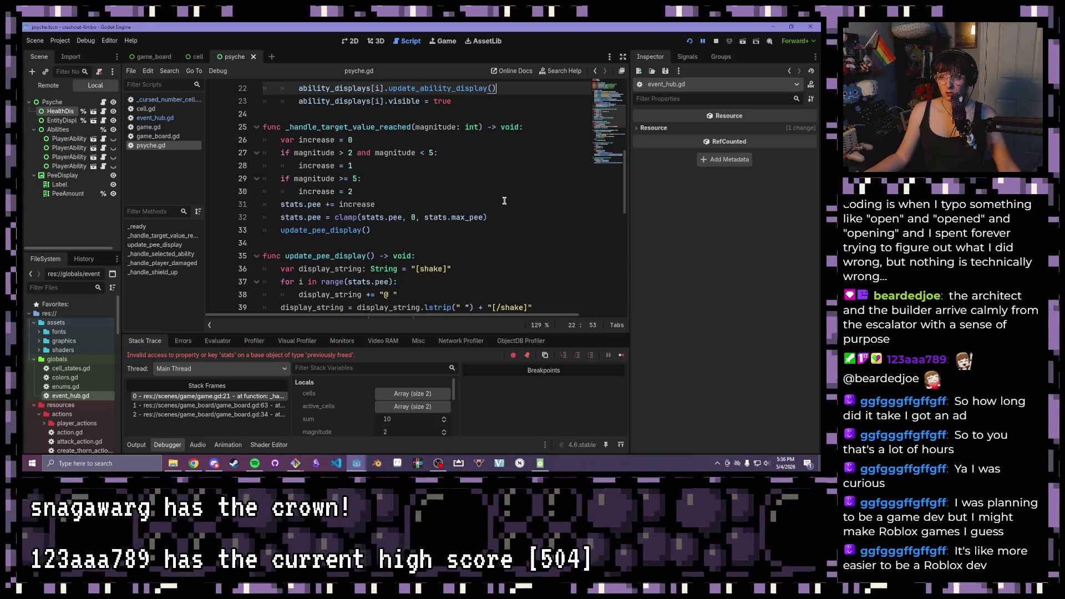
scroll(504, 201, "up", 7)
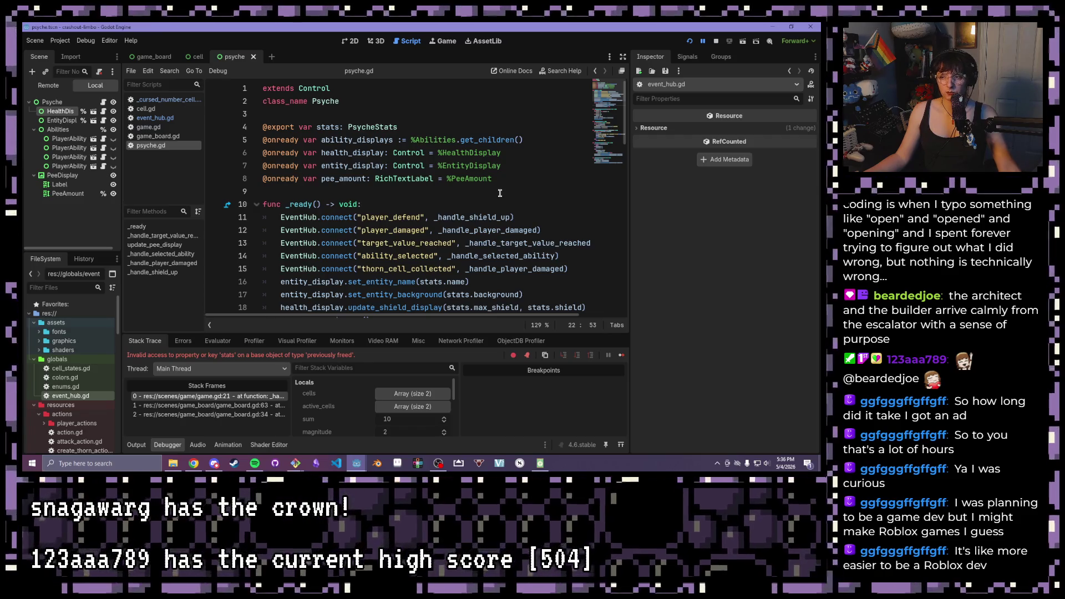
Step: In _ready, connect EventHub's cursed_number_collected signal to _handle_player_damaged and save psyche.gd
left_click(576, 270)
key("Return")
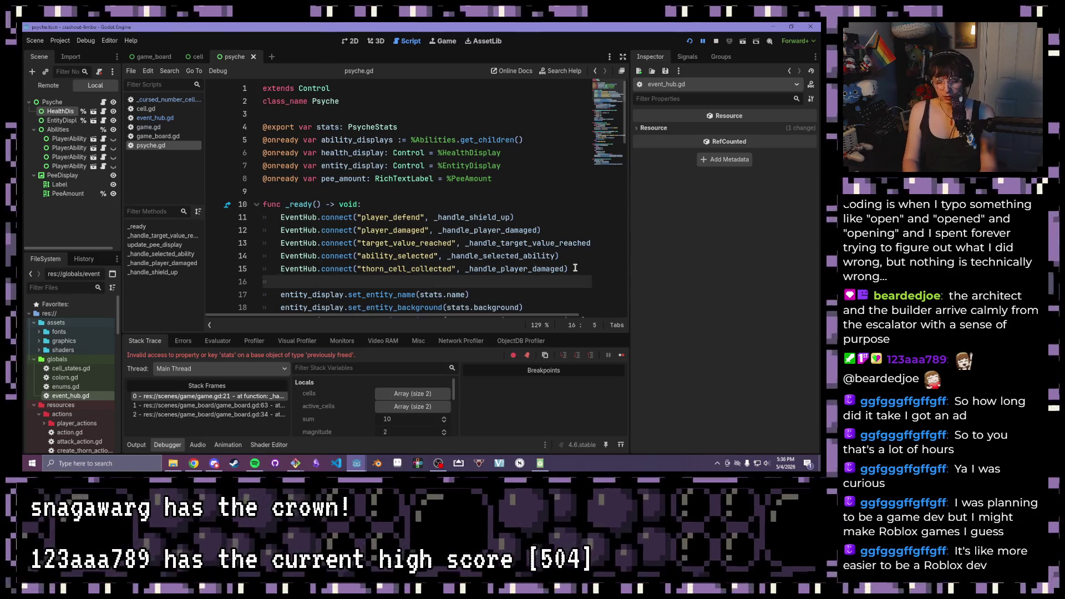
type("e")
key("BackSpace")
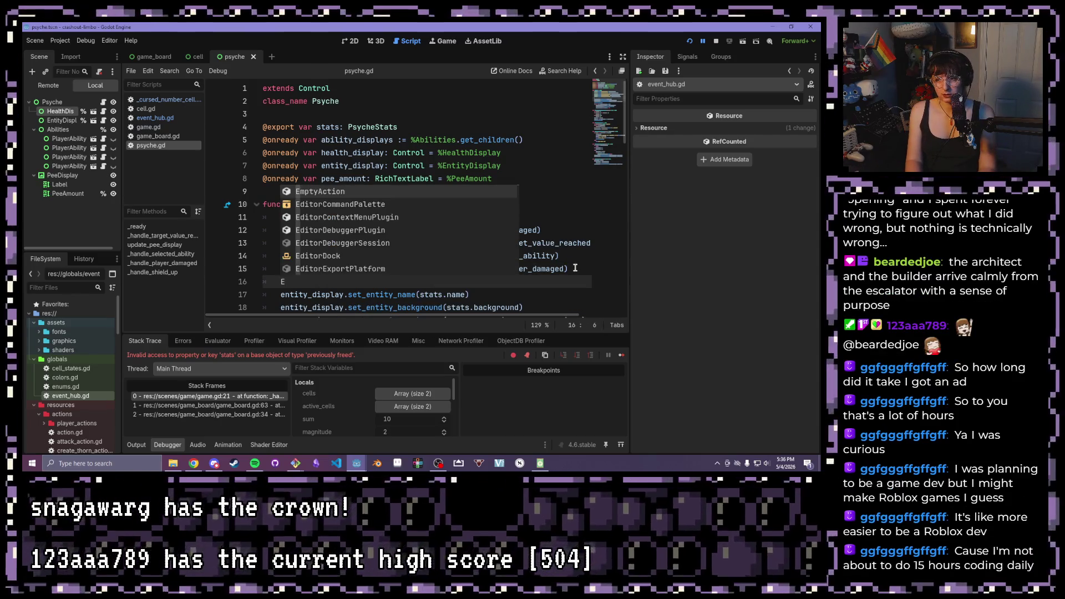
type("v")
key("Return")
type(".connect")
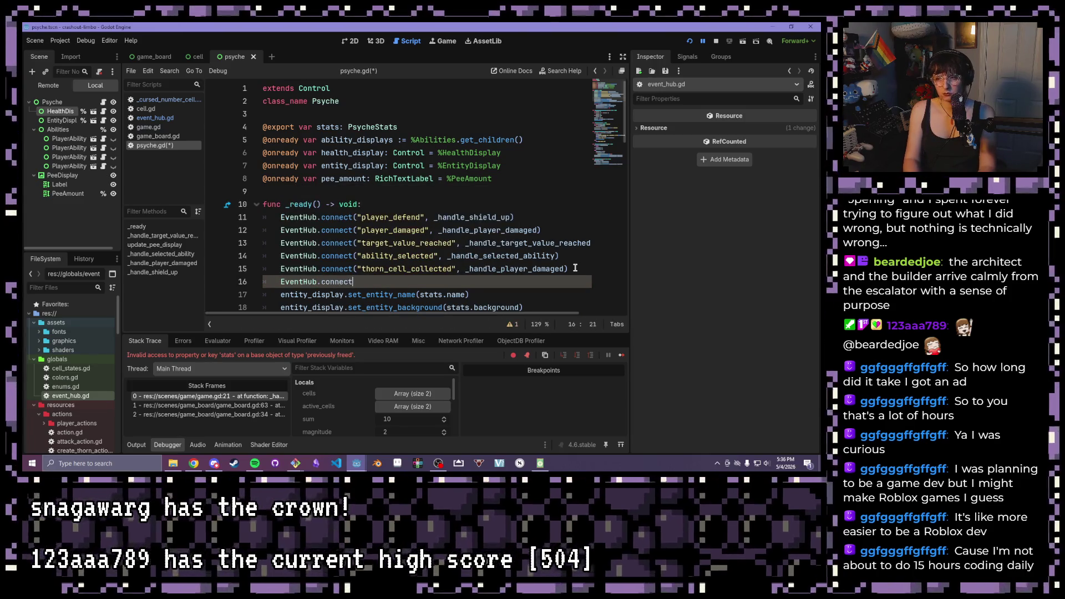
type("(\"")
key("Down")
key("Down")
key("Down")
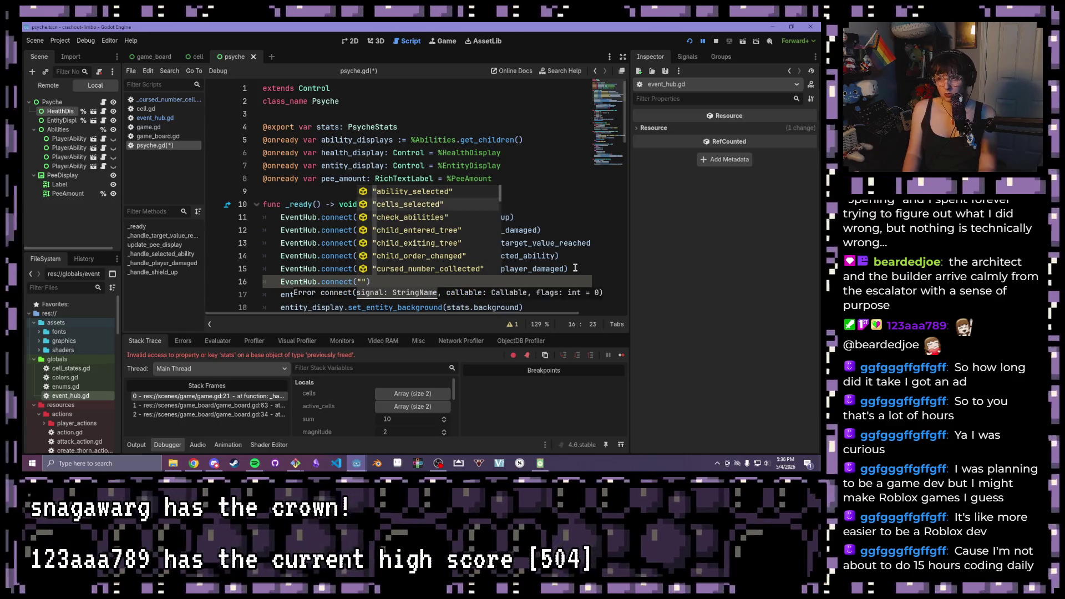
key("Return")
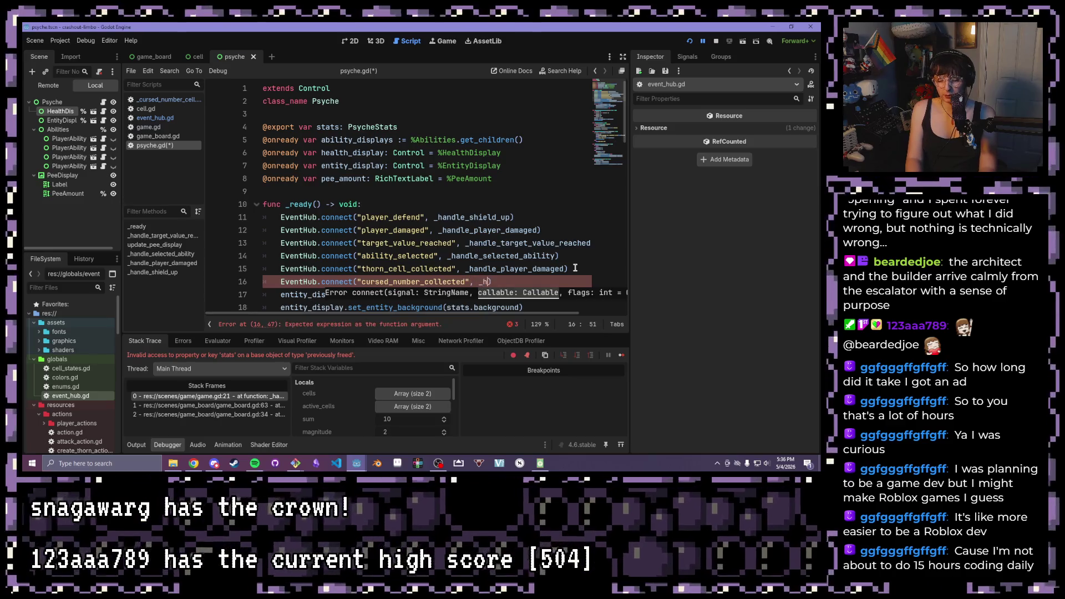
type("na")
key("BackSpace")
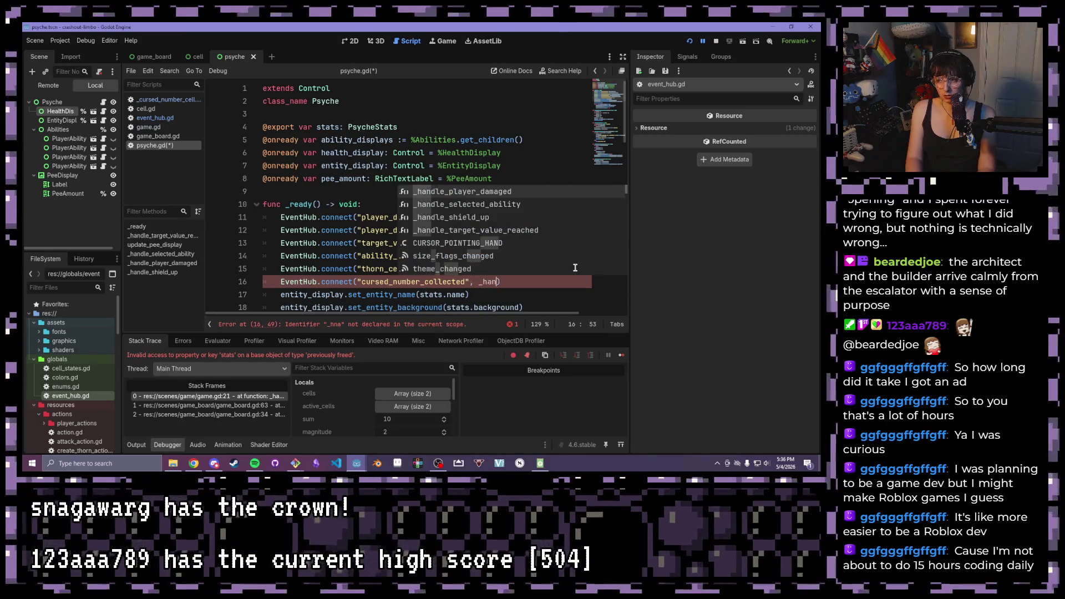
key("Return")
key("ctrl+s")
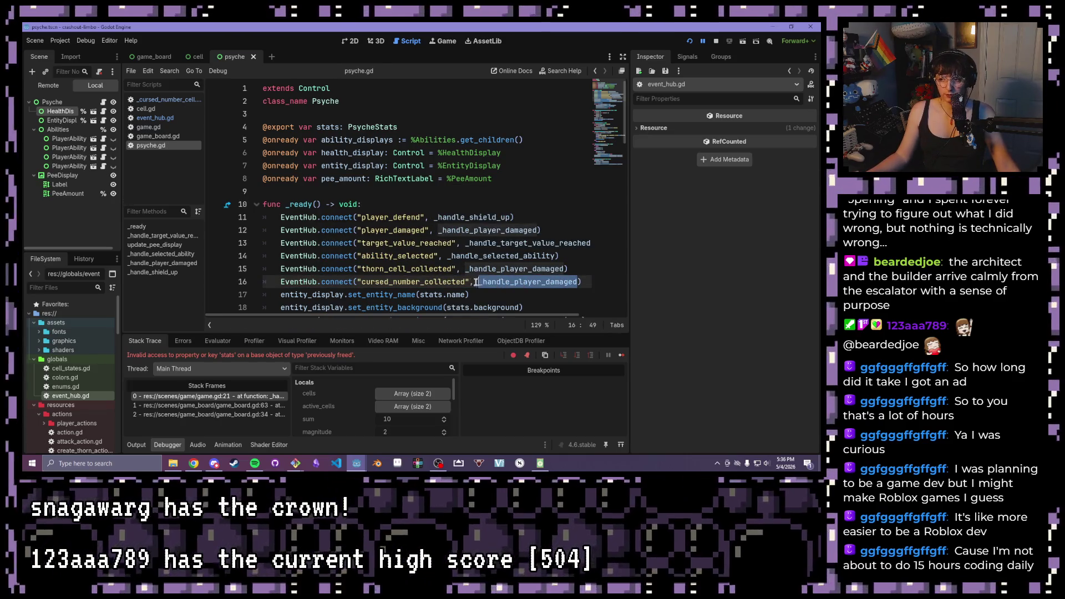
Step: Scroll down through psyche.gd past line 18 to review the rest of the script
scroll(459, 239, "down", 2)
left_click(508, 224)
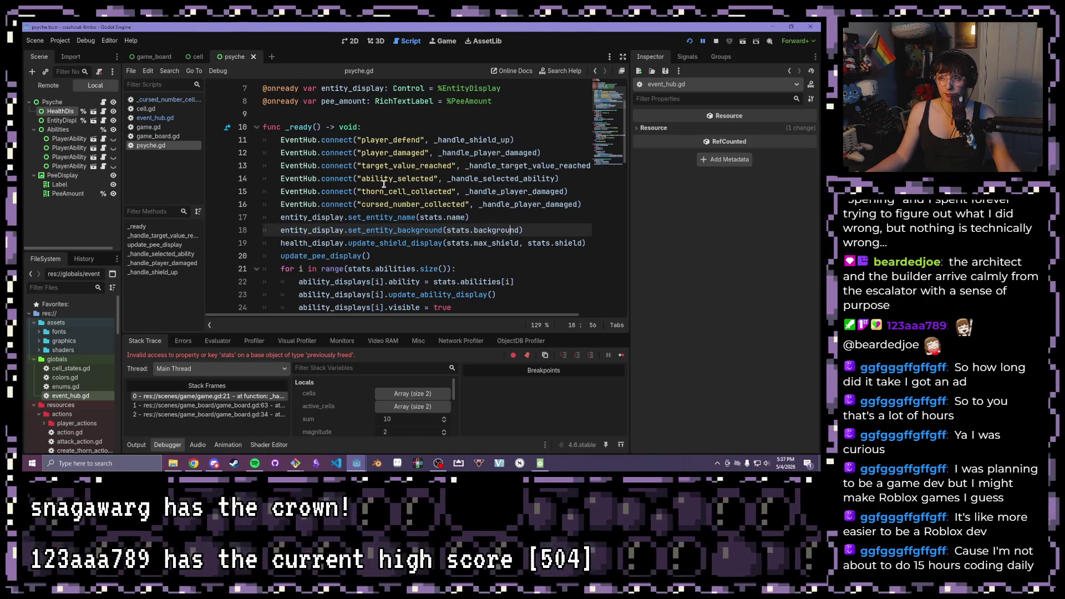
scroll(384, 184, "down", 5)
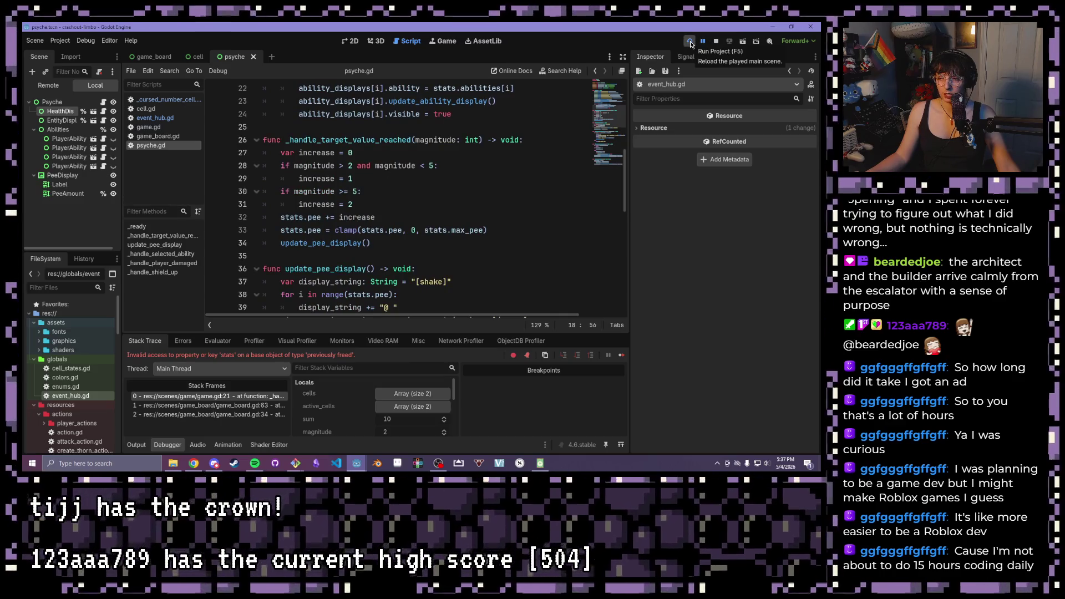
Step: Add print("CURSED NUMBER COLLECTED: {0}".format([value])) at the top of activate() in _cursed_number_cell.gd
left_click(151, 101)
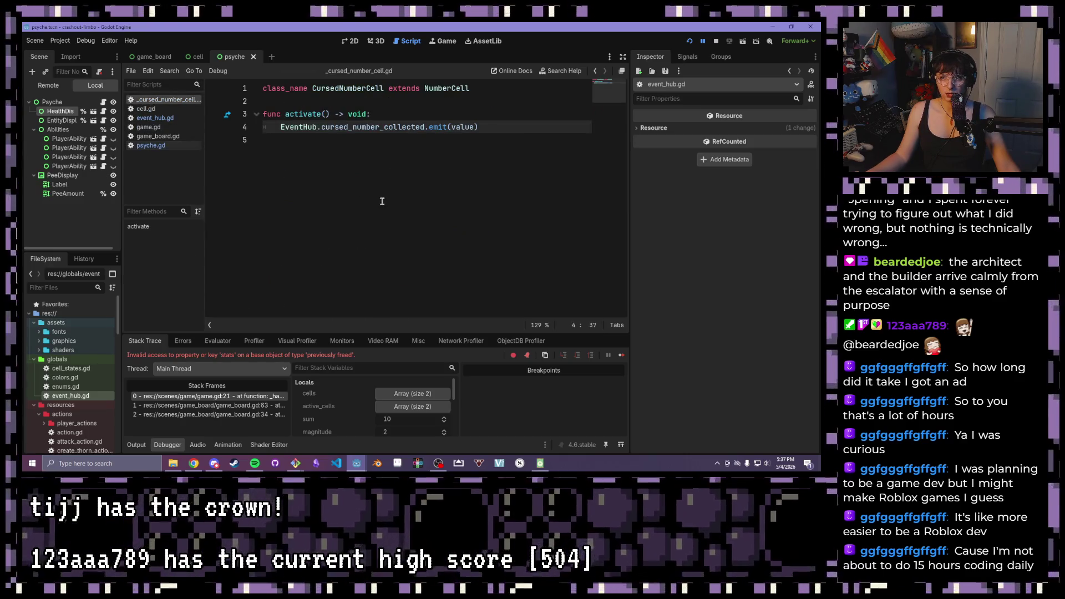
left_click(398, 117)
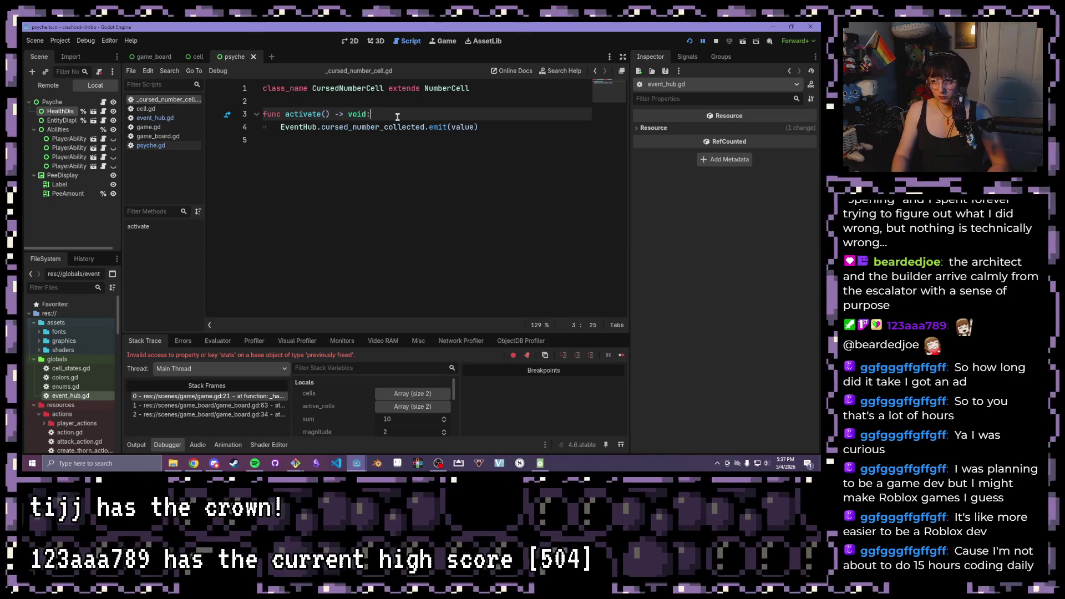
key("Return")
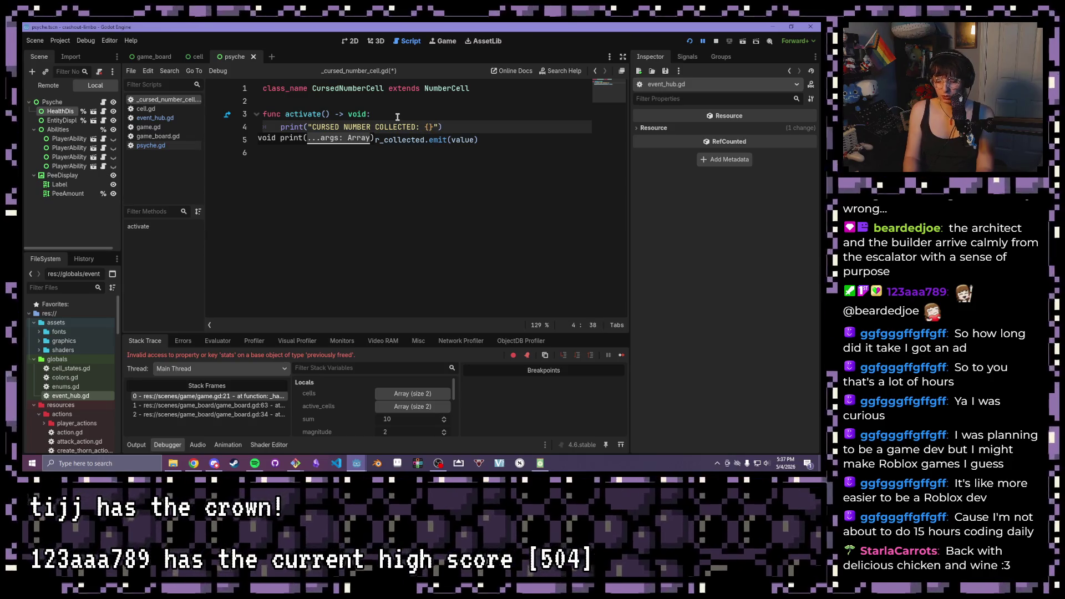
type("format([values")
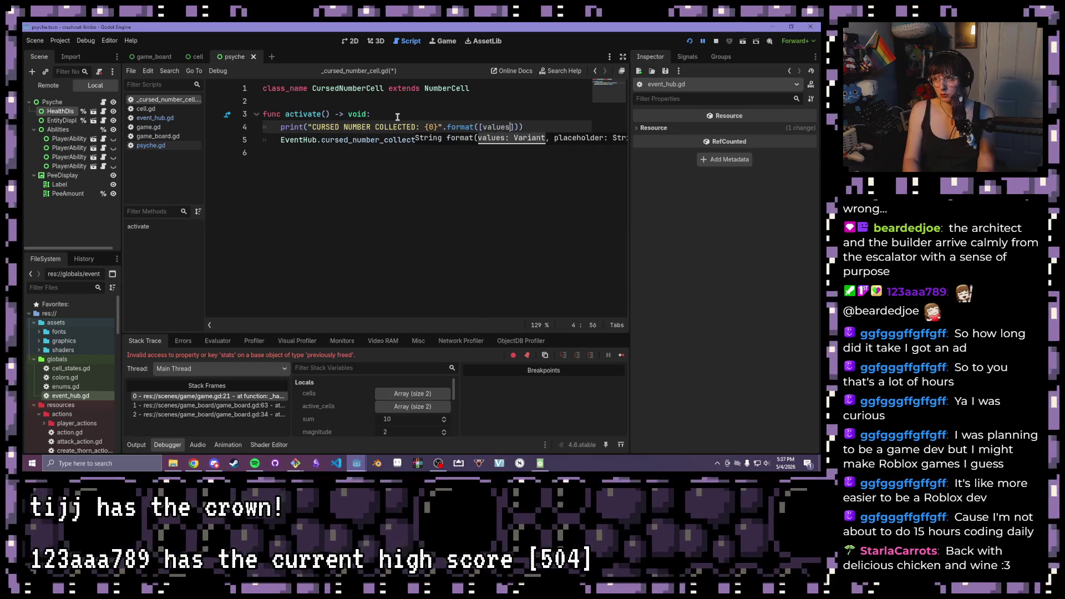
key("BackSpace")
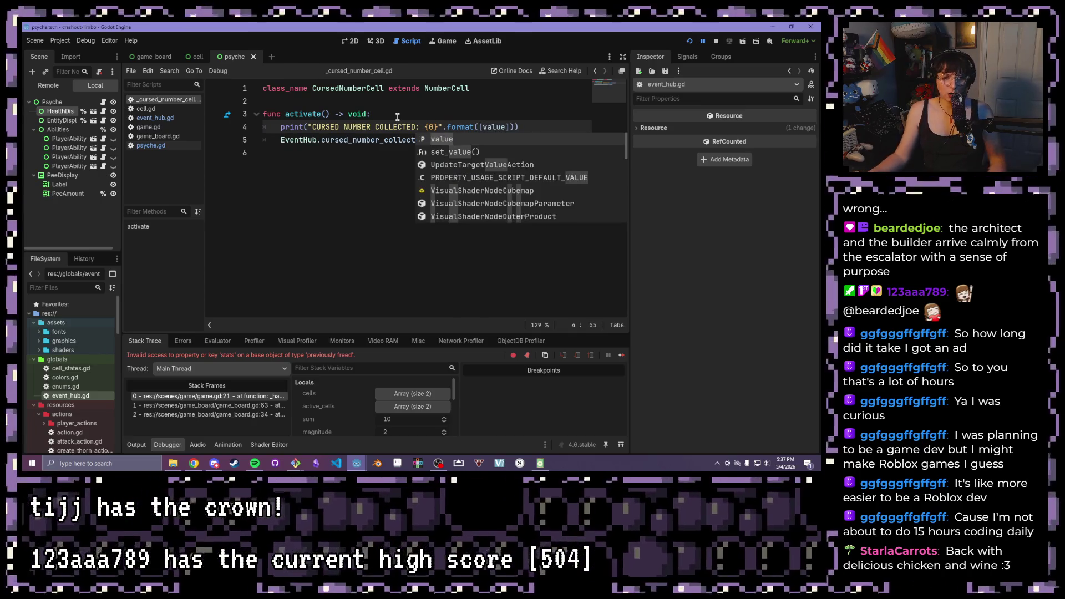
left_click(376, 157)
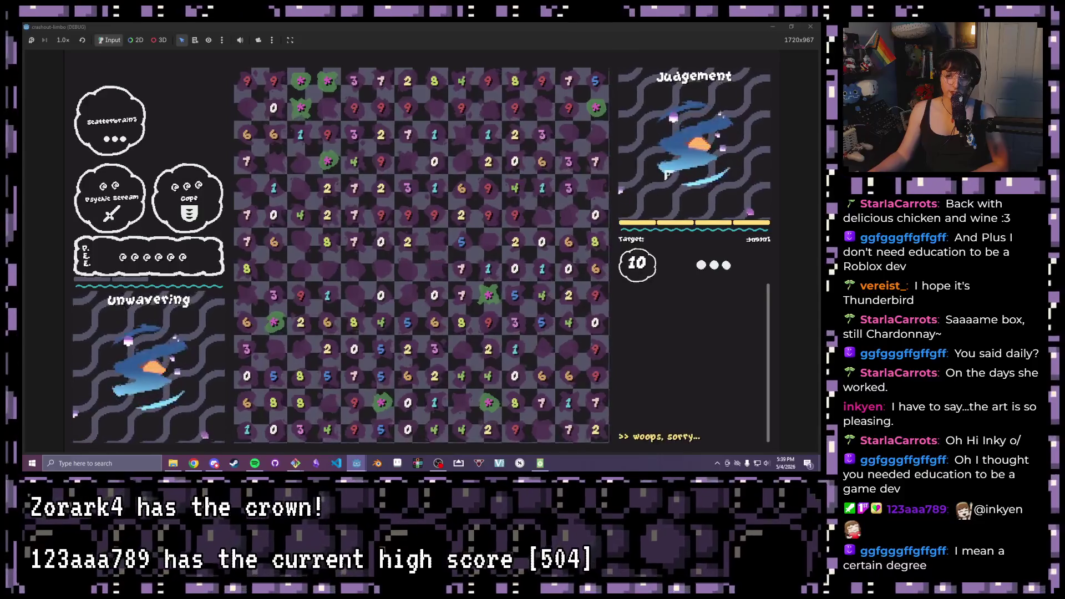
Step: Focus the running game window showing the number grid beside the Judgement panel
left_click(497, 23)
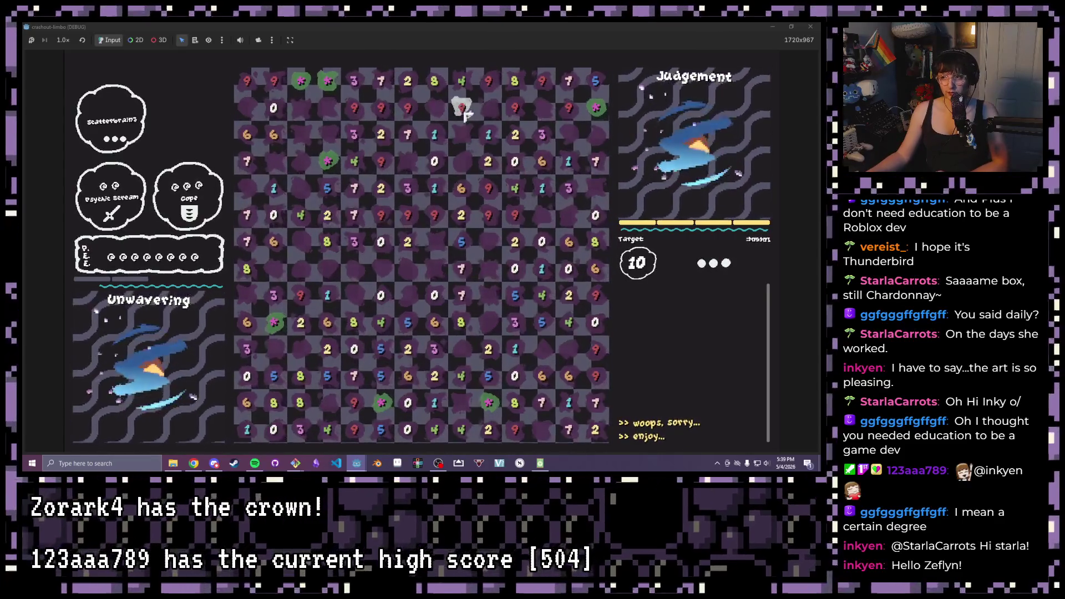
Step: Clear four cell groups summing to 10, including 3 and 0, 8-2-0, and 9 with 1
left_click_drag(451, 173, 452, 160)
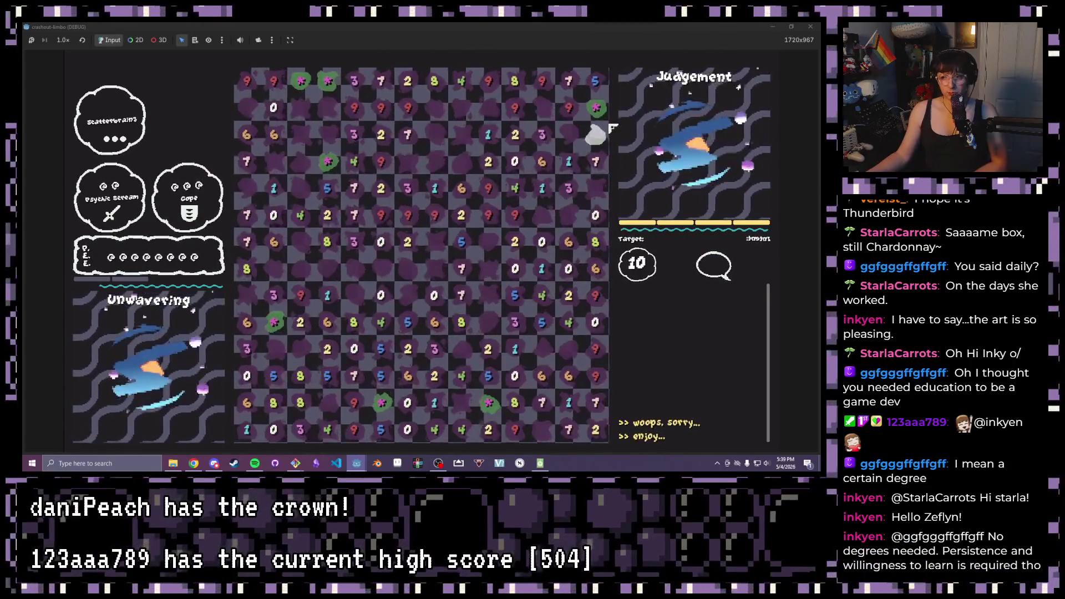
left_click_drag(454, 242, 381, 242)
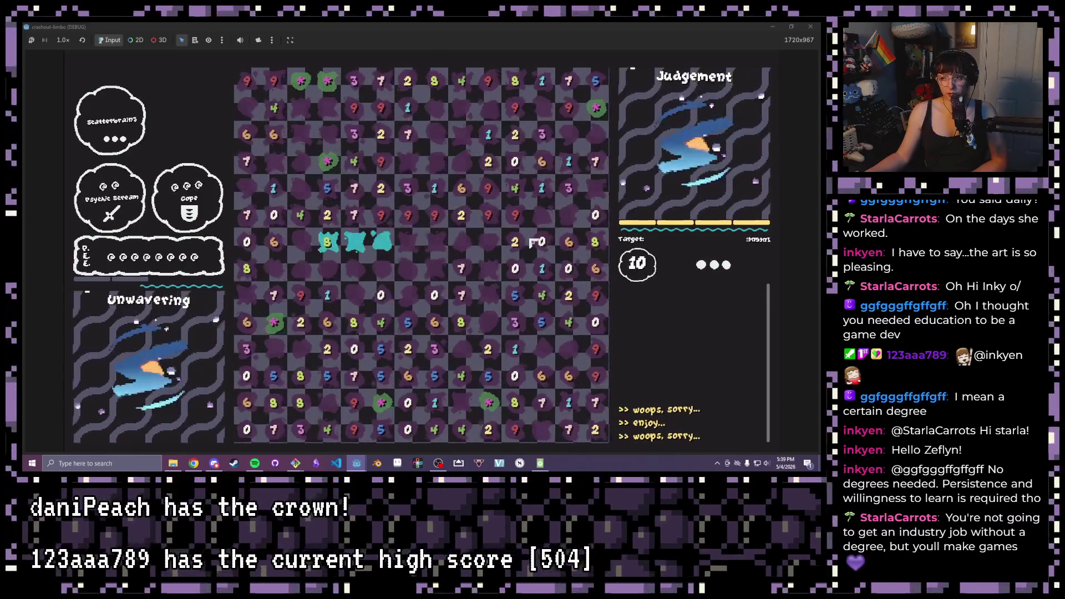
left_click_drag(532, 241, 541, 242)
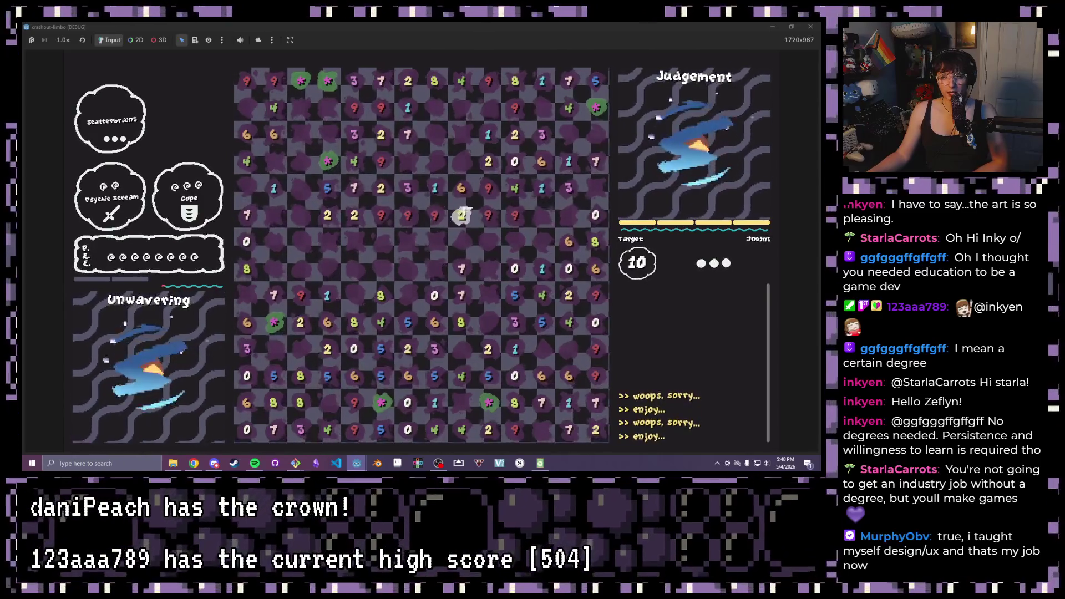
left_click_drag(444, 216, 435, 188)
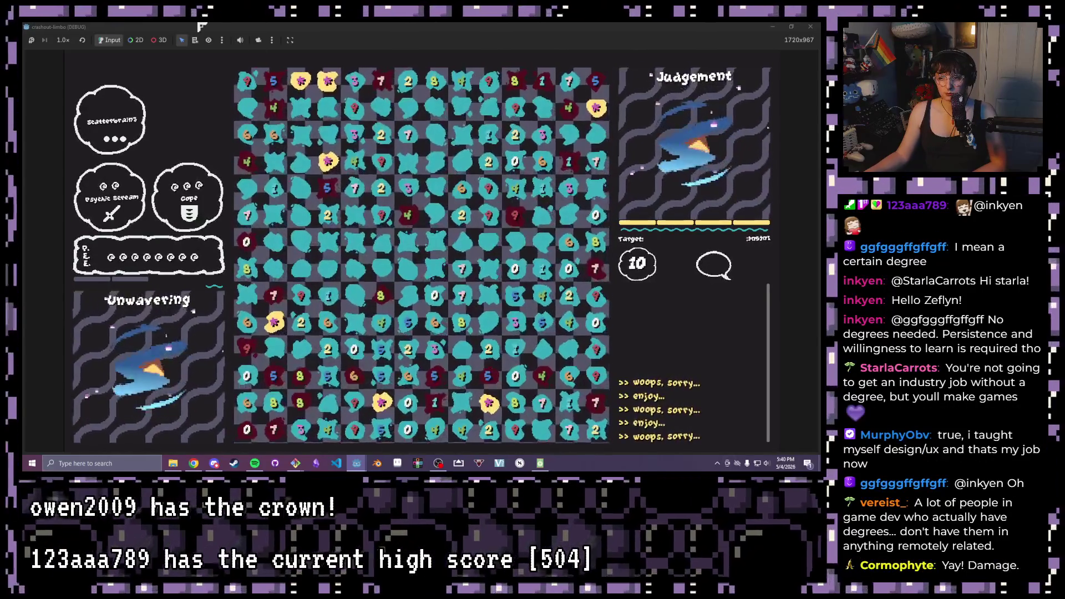
Step: Shrink the game window to check the editor, restore it to full screen, then stop the game
mouse_move(528, 25)
left_mouse_down()
mouse_move(532, 72)
mouse_move(611, 165)
left_mouse_up()
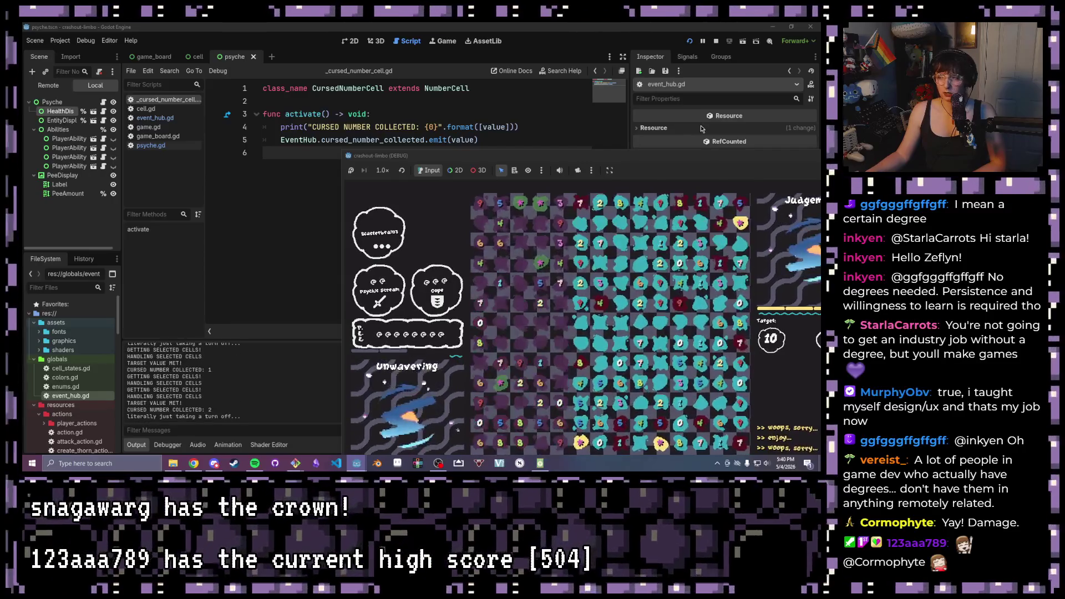
mouse_move(688, 161)
left_mouse_down()
mouse_move(512, 24)
mouse_move(516, 4)
left_mouse_up()
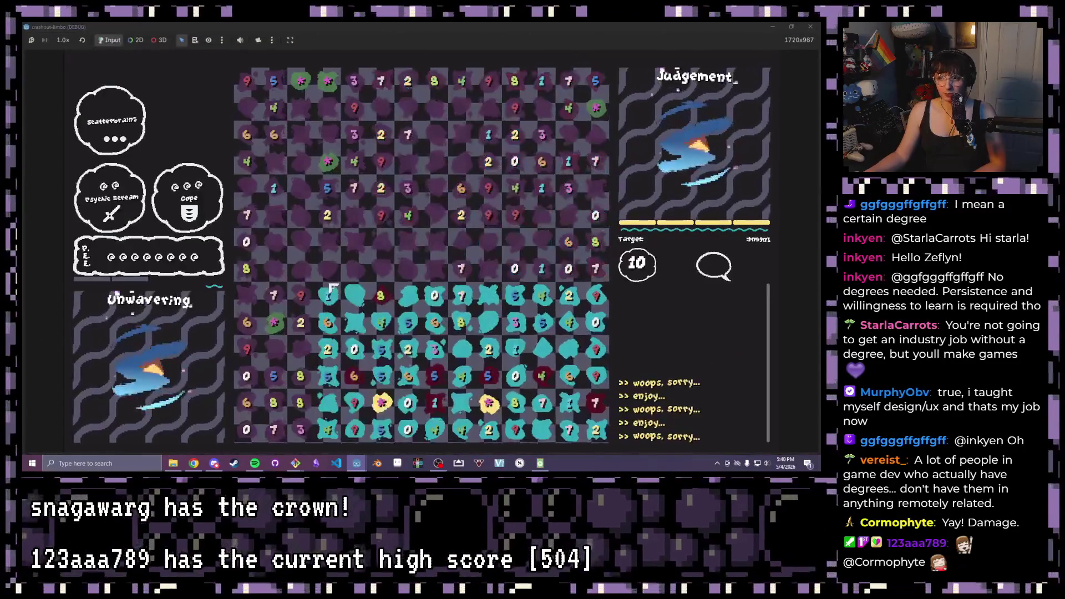
key("alt+F4")
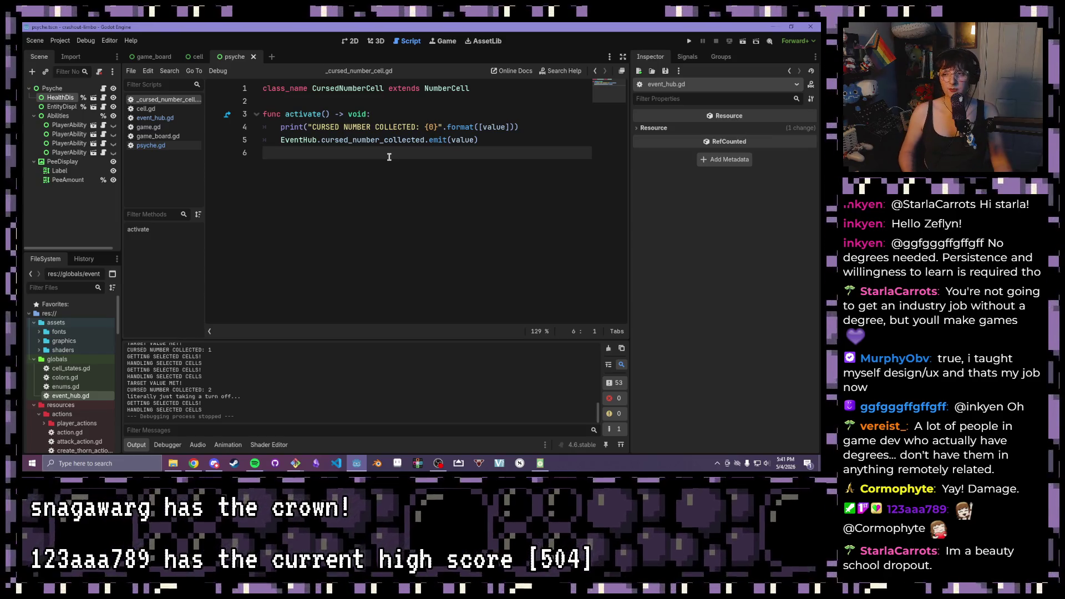
Step: Delete the debug print line from activate() and run the project again
mouse_move(529, 128)
left_mouse_down()
mouse_move(333, 114)
mouse_move(208, 131)
left_mouse_up()
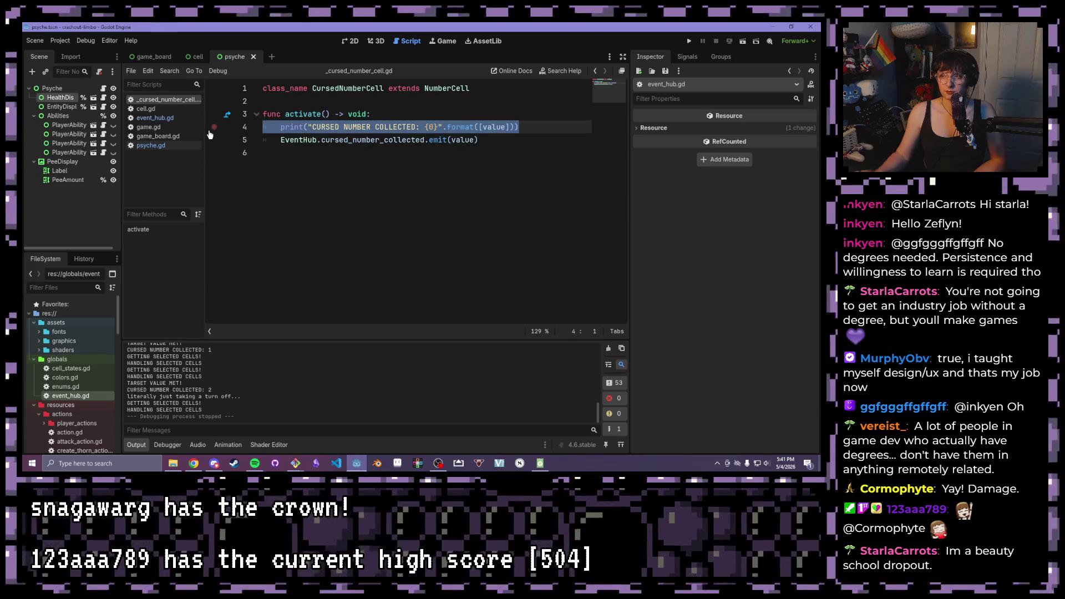
key("BackSpace")
key("BackSpace")
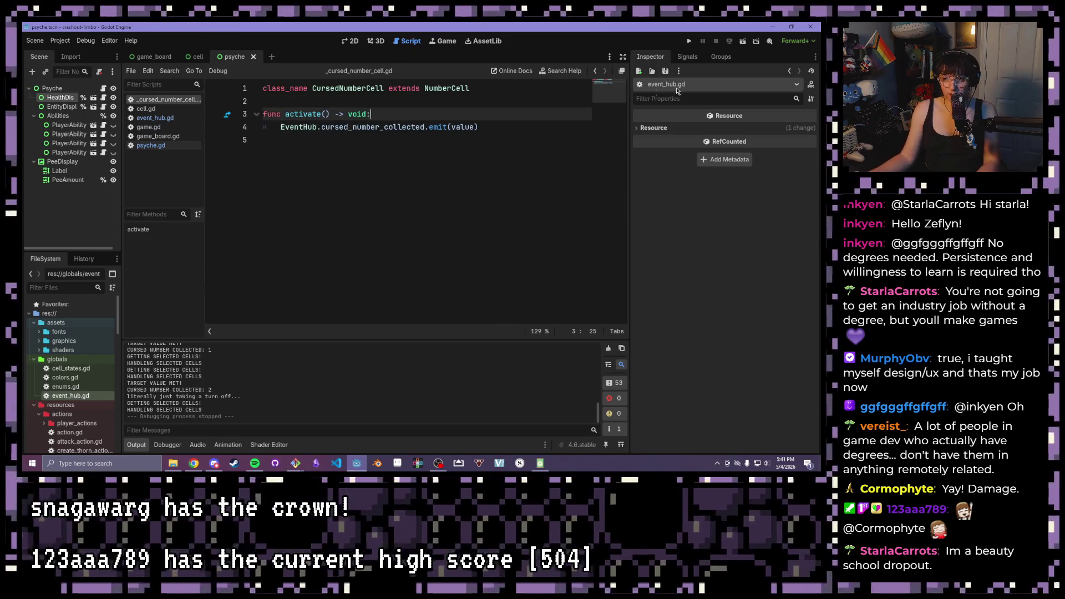
left_click(689, 41)
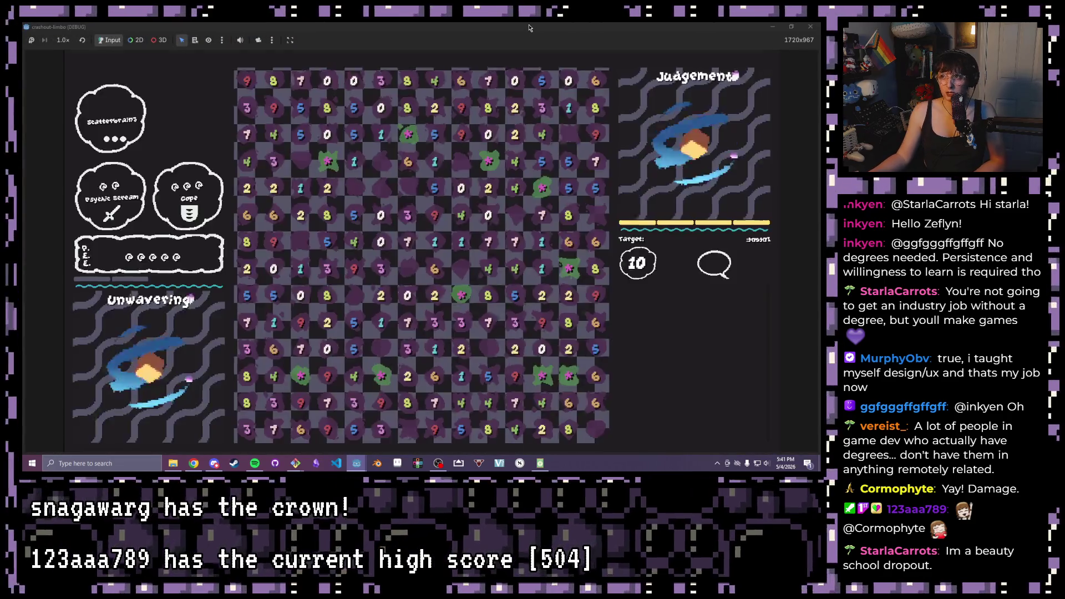
Step: With the game window shrunk, clear cells in the right-hand column, then maximize the window again
left_click_drag(528, 30, 553, 54)
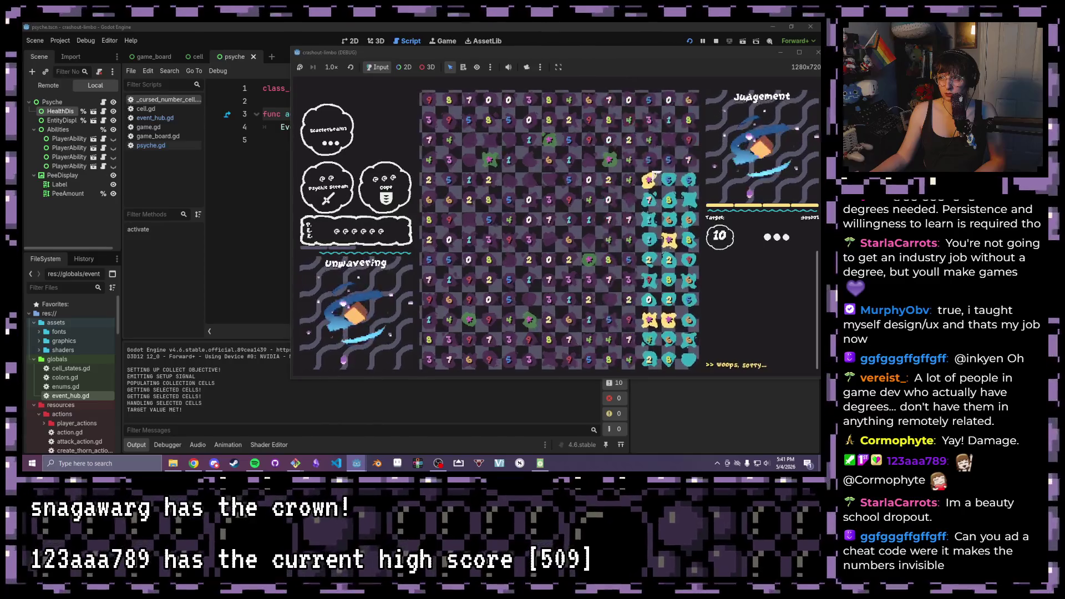
left_click_drag(684, 362, 689, 360)
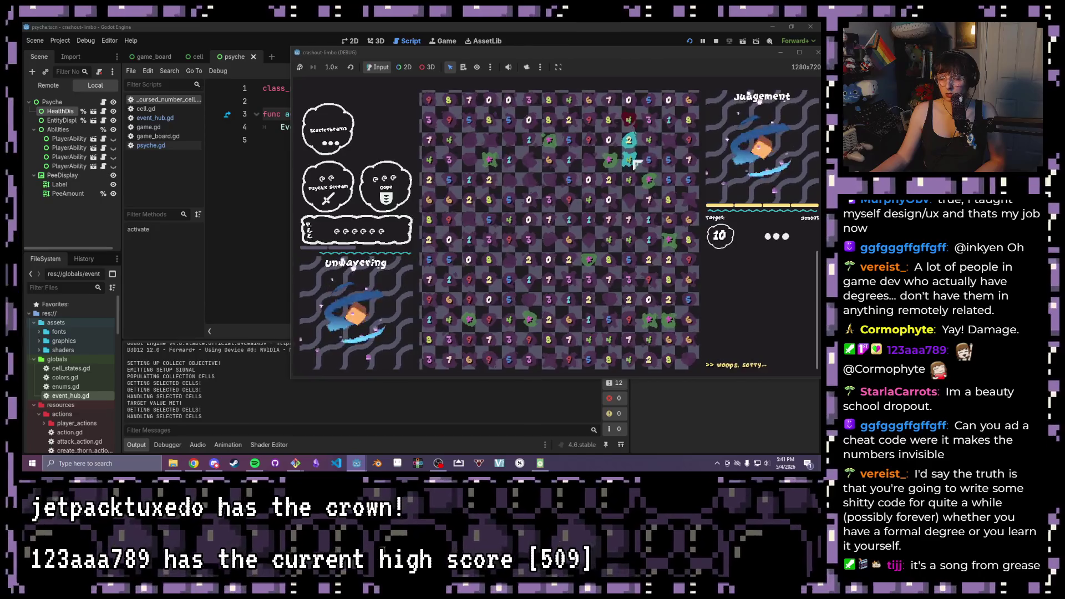
left_click_drag(637, 164, 637, 165)
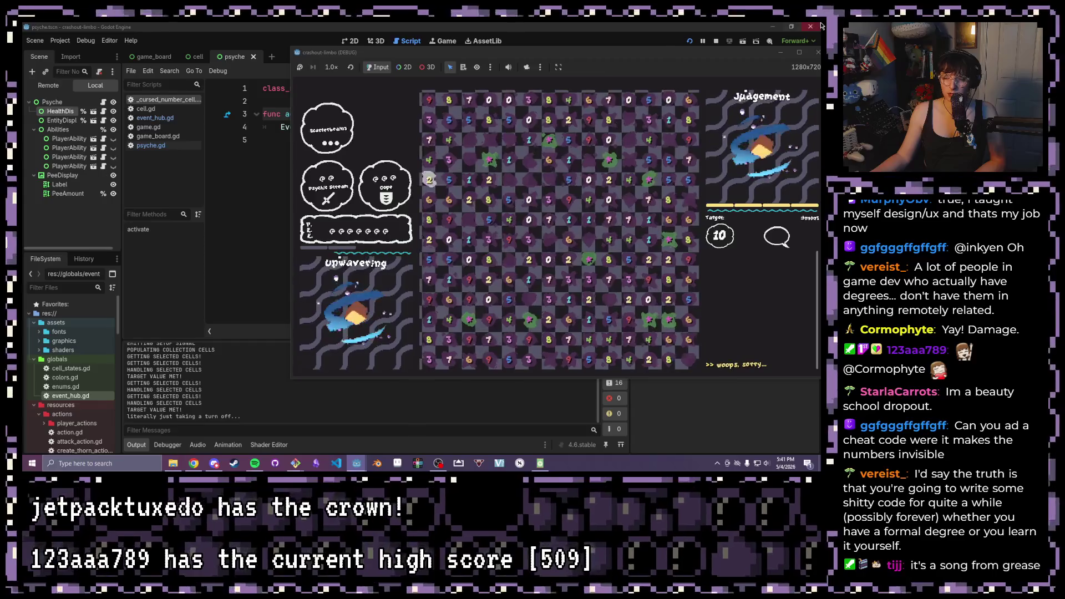
left_click(801, 52)
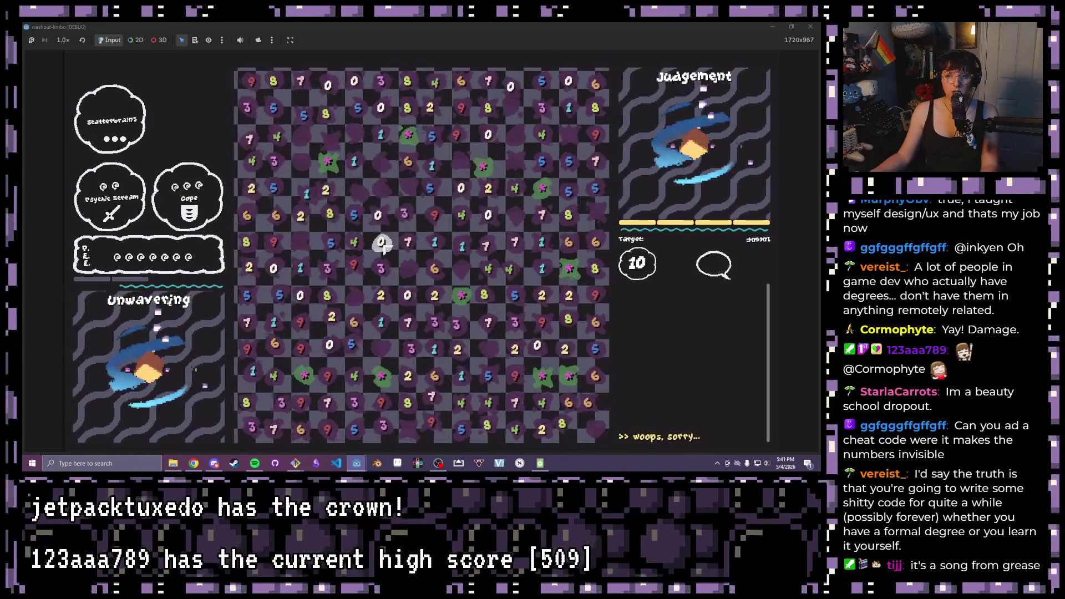
Step: Activate Psychic Scream and select a block of top-grid number tiles totalling 10
left_click(126, 203)
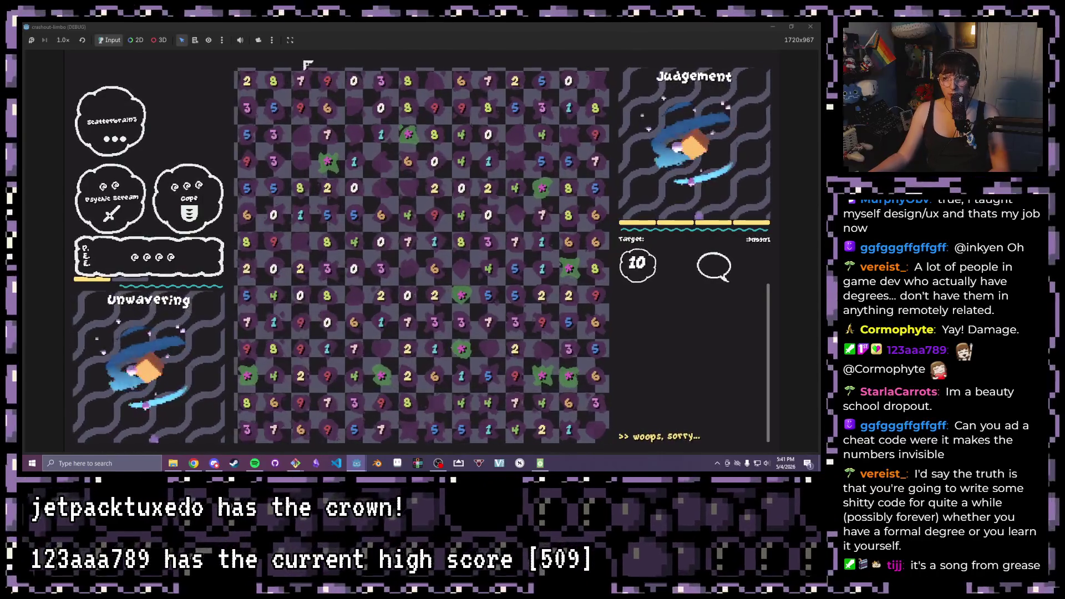
mouse_move(245, 78)
left_mouse_down()
mouse_move(595, 429)
mouse_move(541, 424)
left_mouse_up()
mouse_move(491, 336)
left_mouse_down()
mouse_move(591, 411)
mouse_move(587, 377)
left_mouse_up()
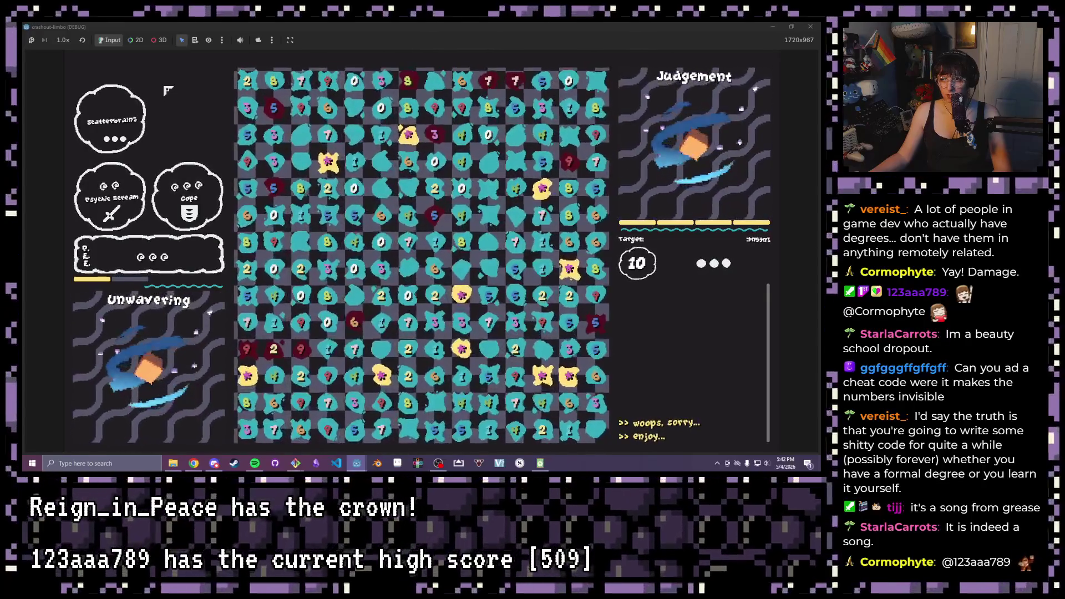
Step: Clear the first group totalling 10, then select the adjacent 3 and 7 tiles
left_click(440, 148)
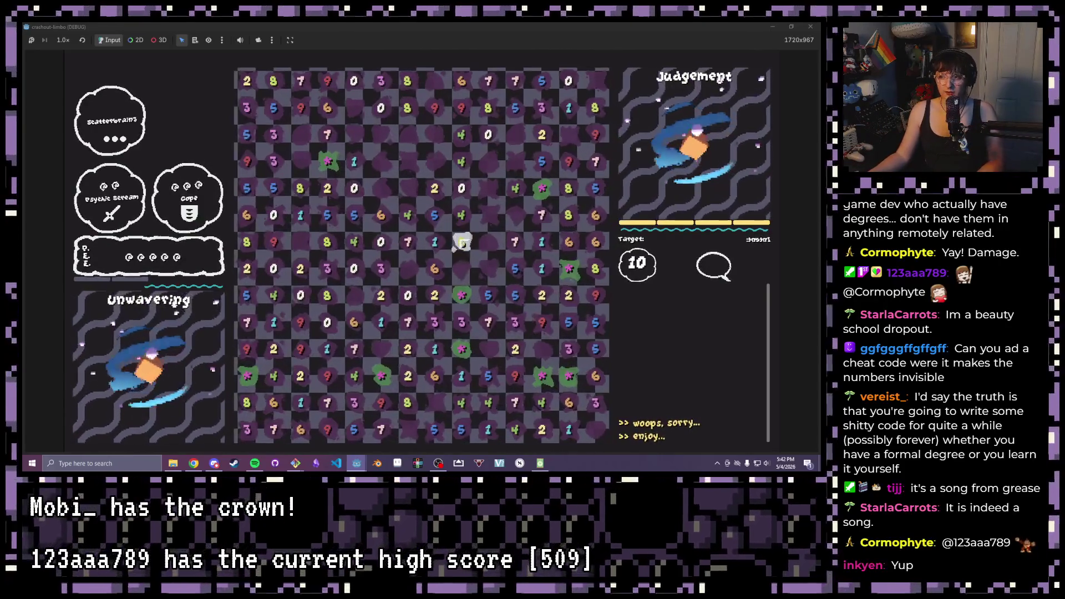
left_click_drag(488, 322, 452, 314)
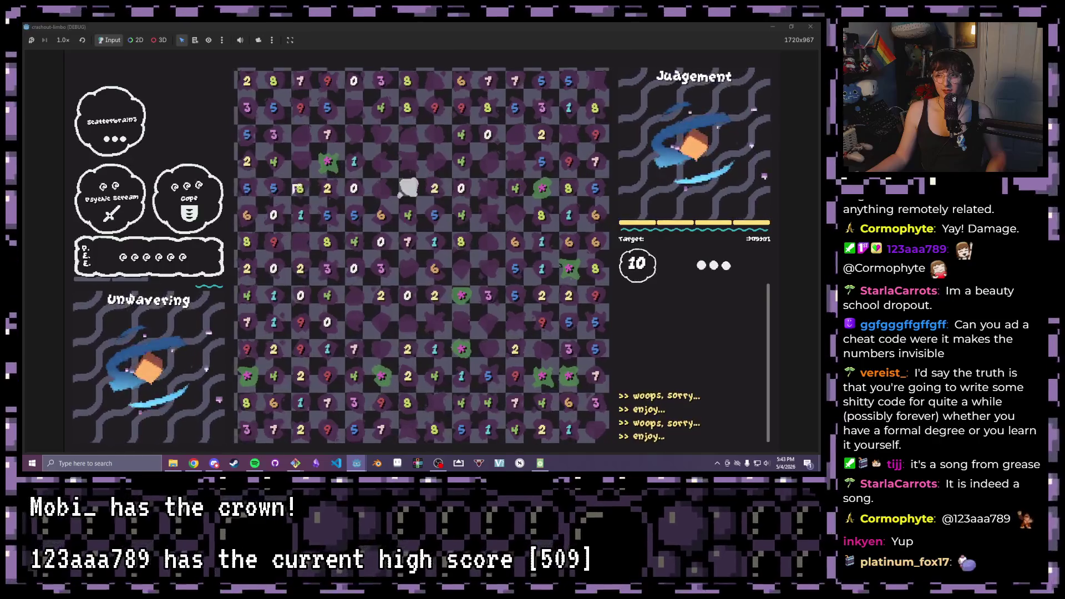
Step: Clear two more tile groups totalling 10, including a vertical run, then stop the playtest
left_click(301, 189)
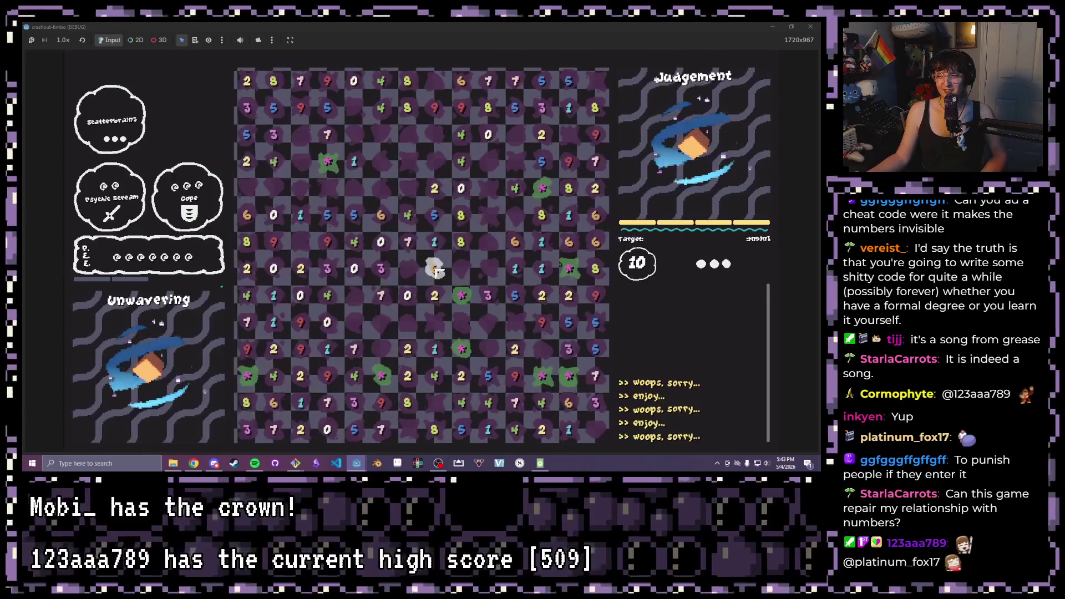
left_click_drag(435, 242, 435, 349)
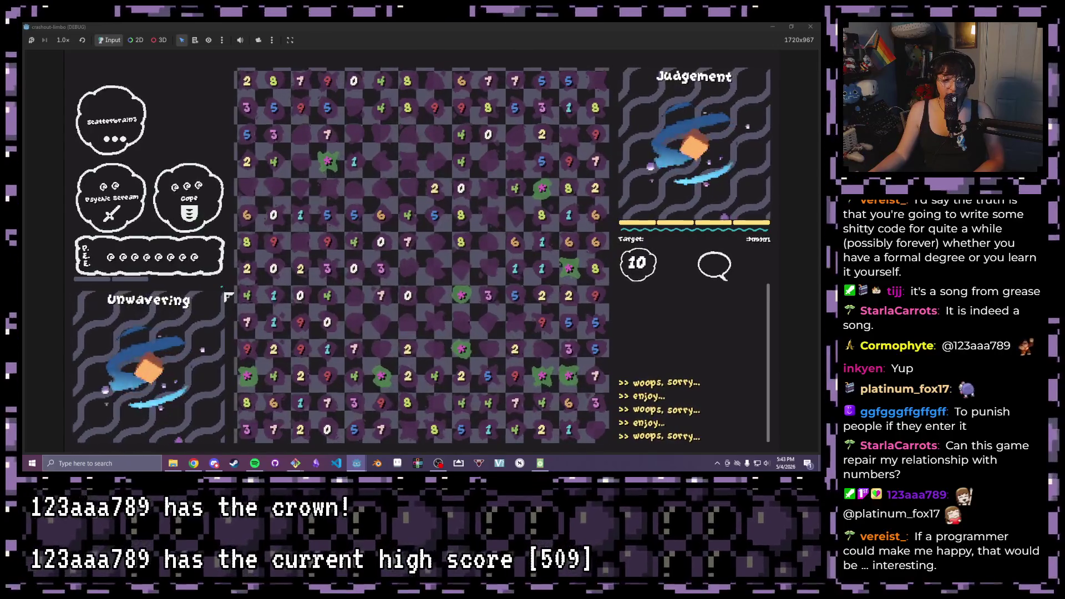
left_click(382, 296)
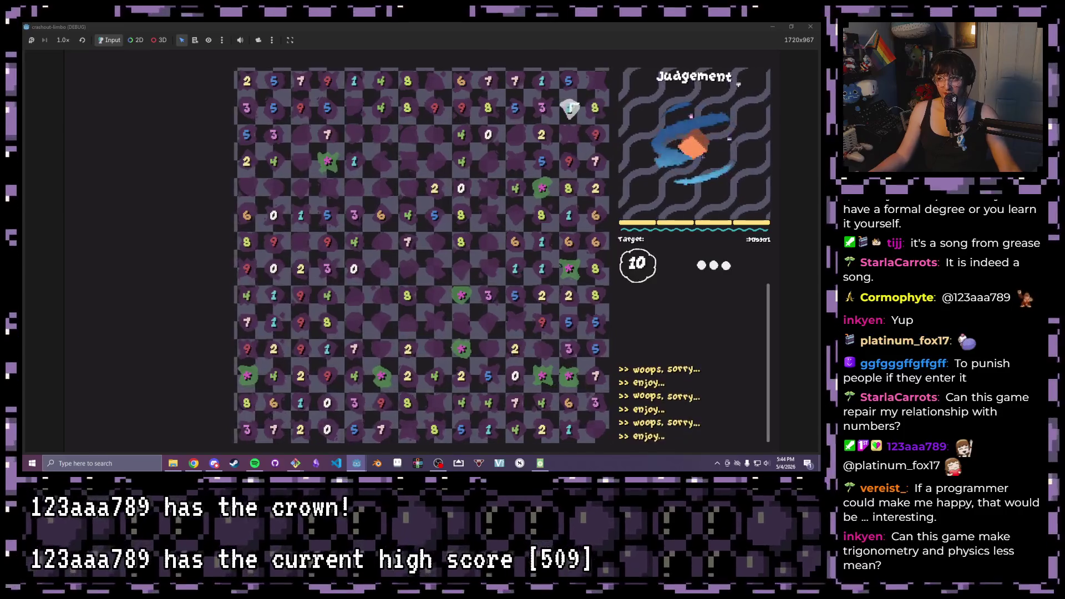
left_click(811, 26)
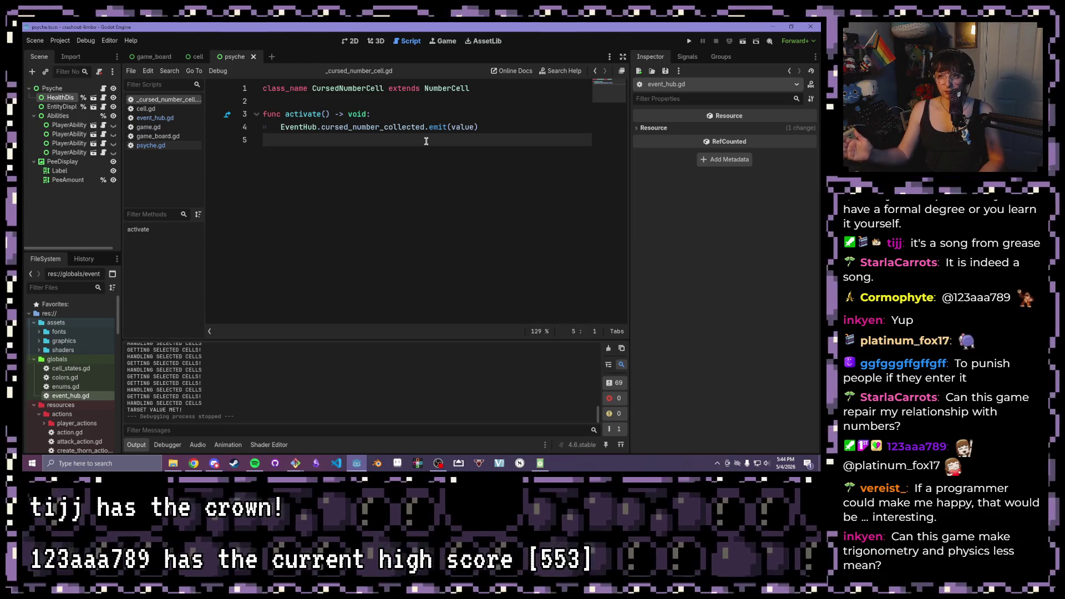
Step: Remove the trailing blank line, save _cursed_number_cell.gd, and open NumberCell's _number_cell.gd
key("BackSpace")
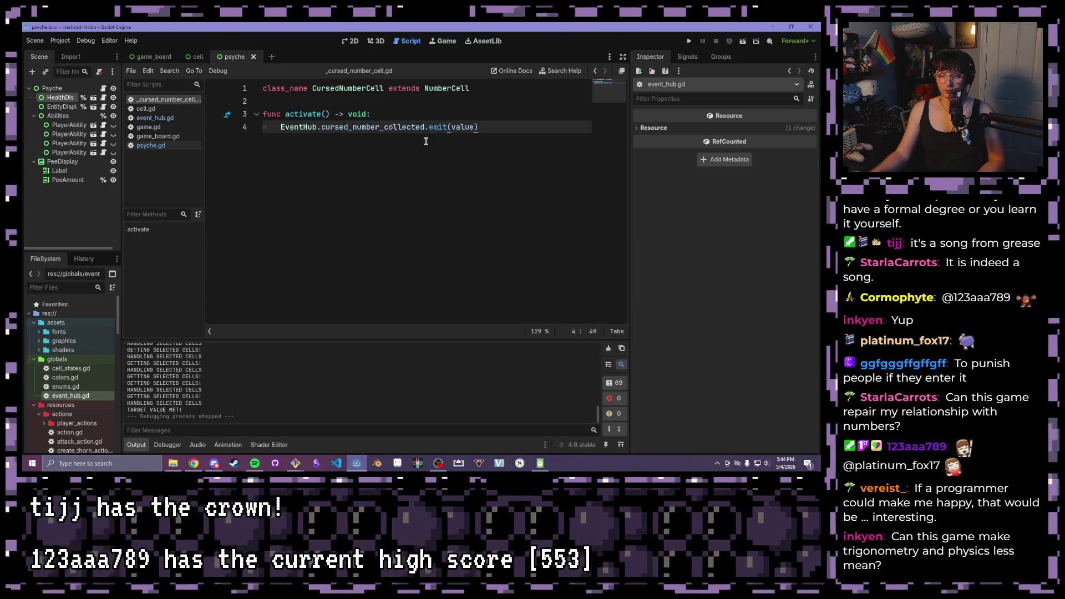
key("ctrl+s")
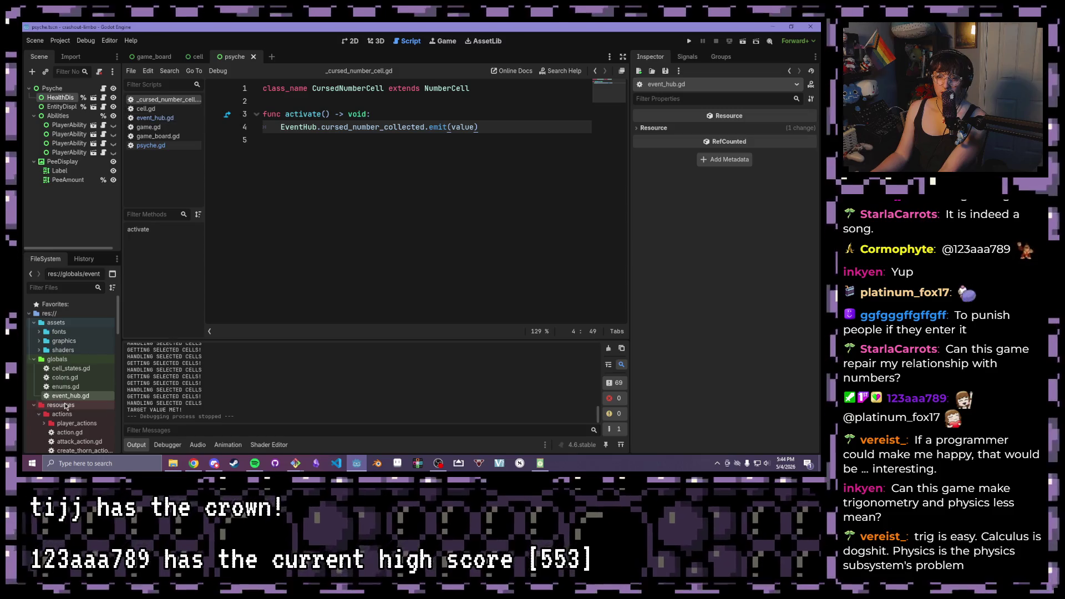
scroll(72, 388, "down", 3)
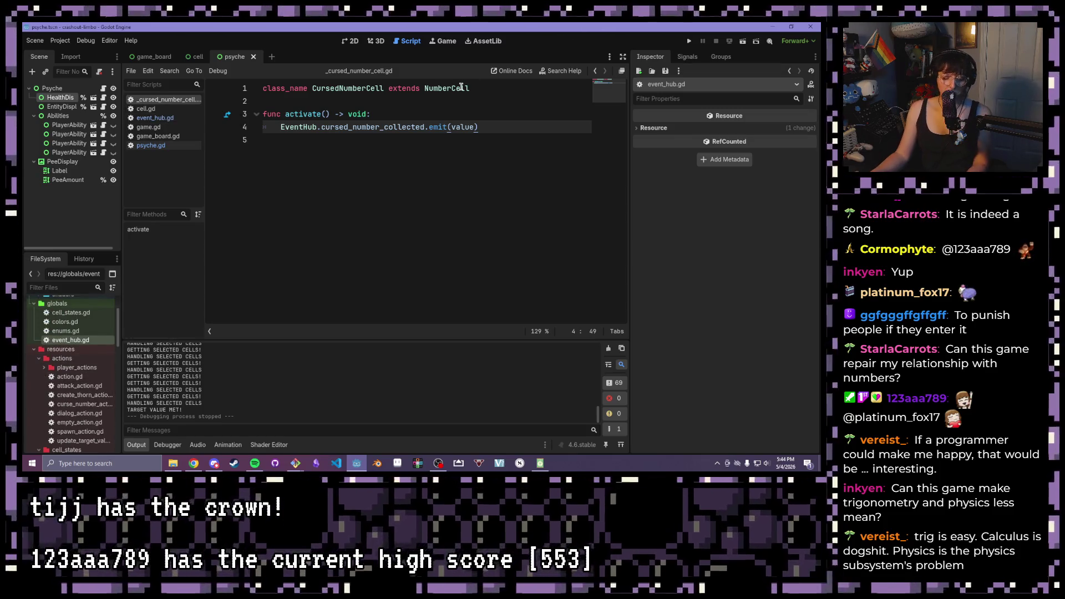
left_click(461, 87, "ctrl")
left_click(487, 136)
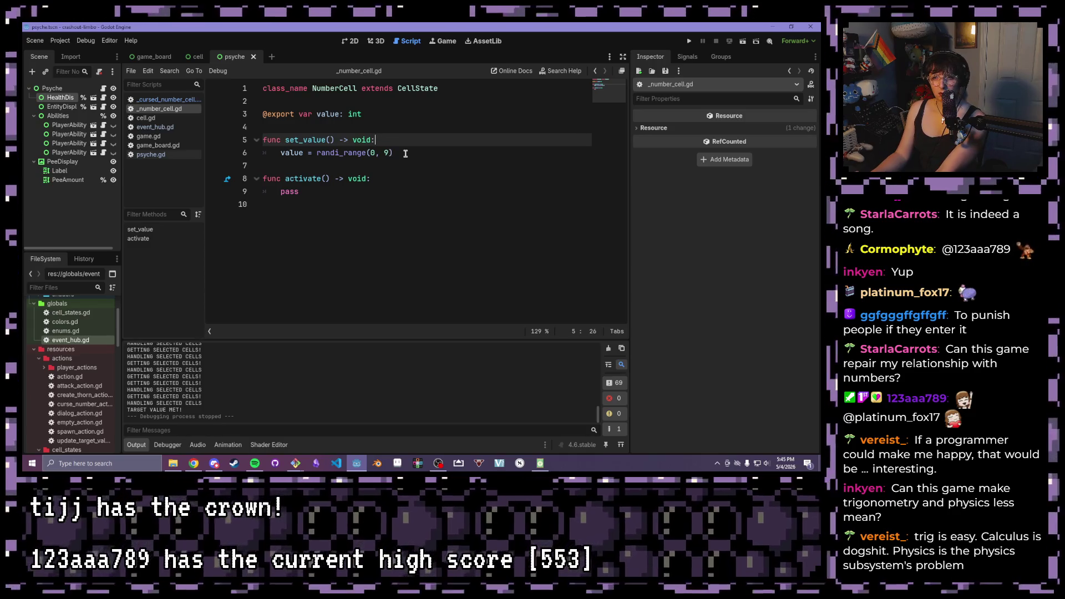
Step: Open cell.gd at update_state() and select the NumberCell branch on lines 31–35
left_click(146, 126)
left_click(145, 117)
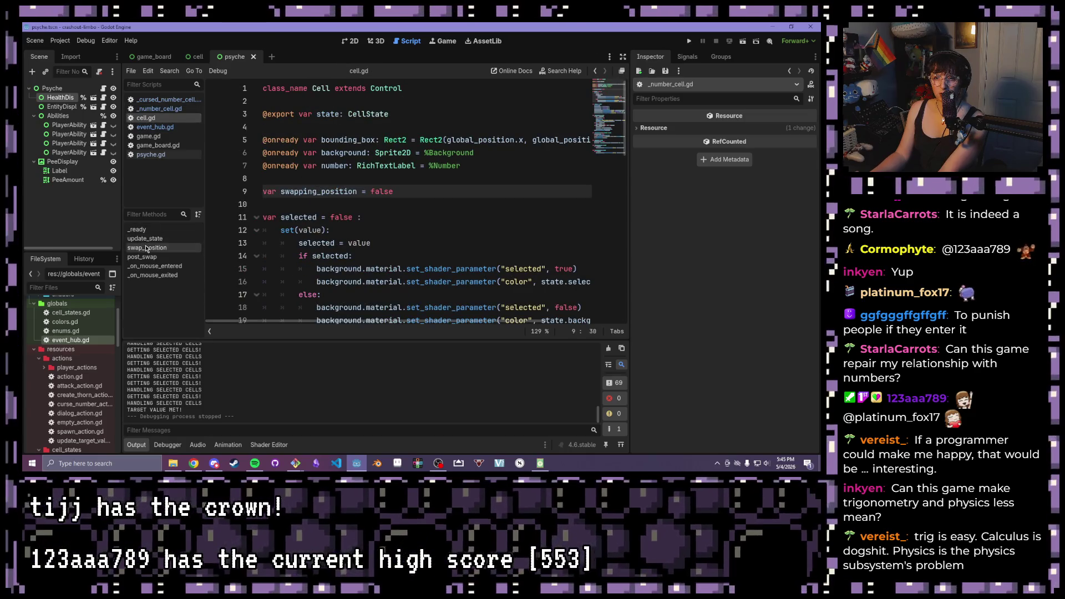
left_click(147, 248)
left_click(145, 238)
left_click_drag(280, 145, 508, 187)
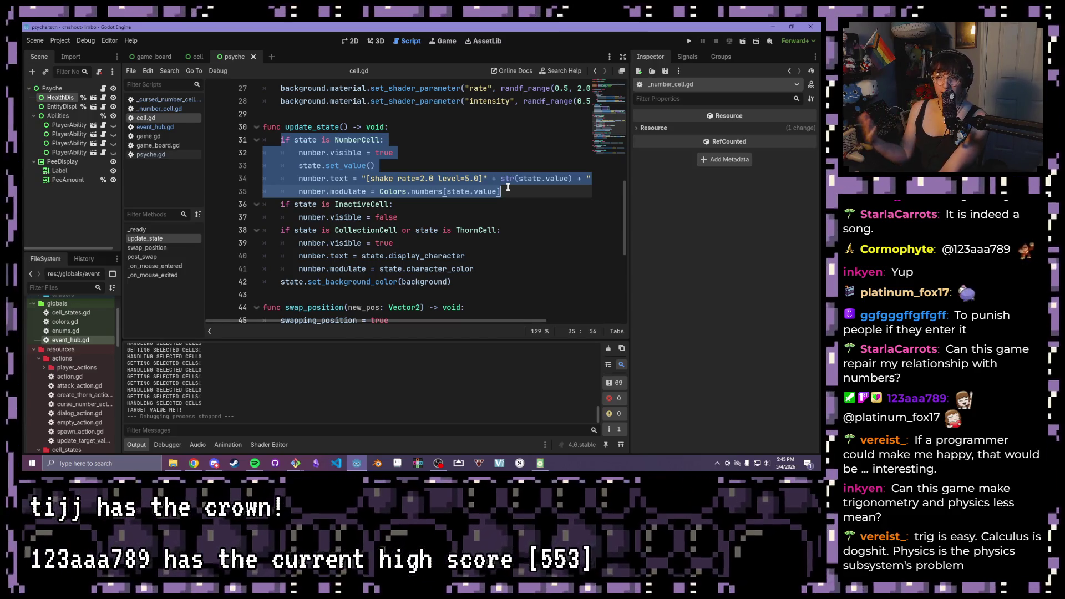
left_click(438, 172)
left_click(375, 141)
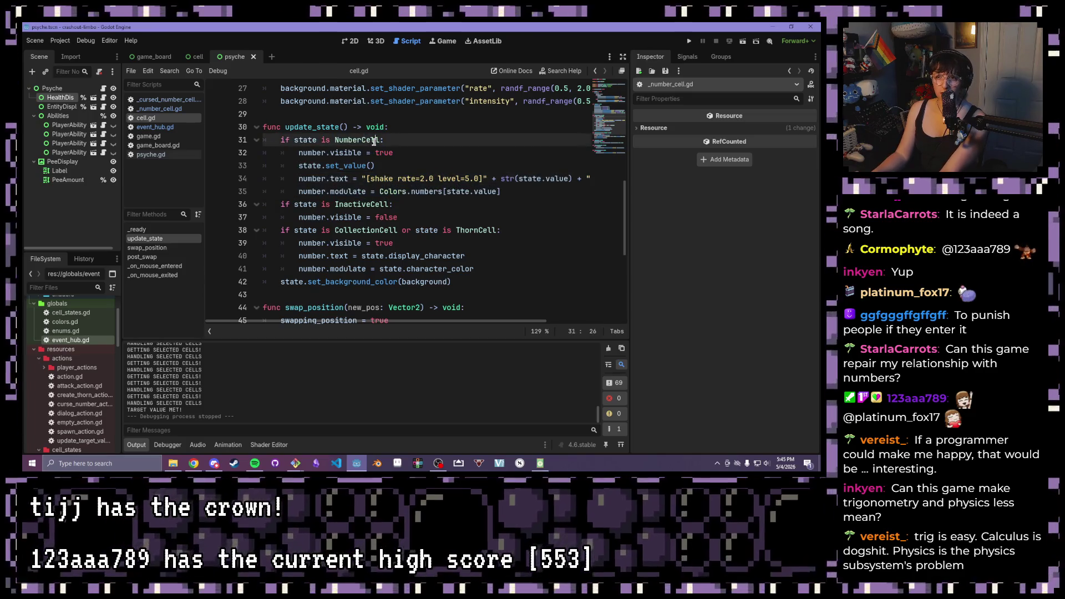
left_click_drag(295, 155, 400, 156)
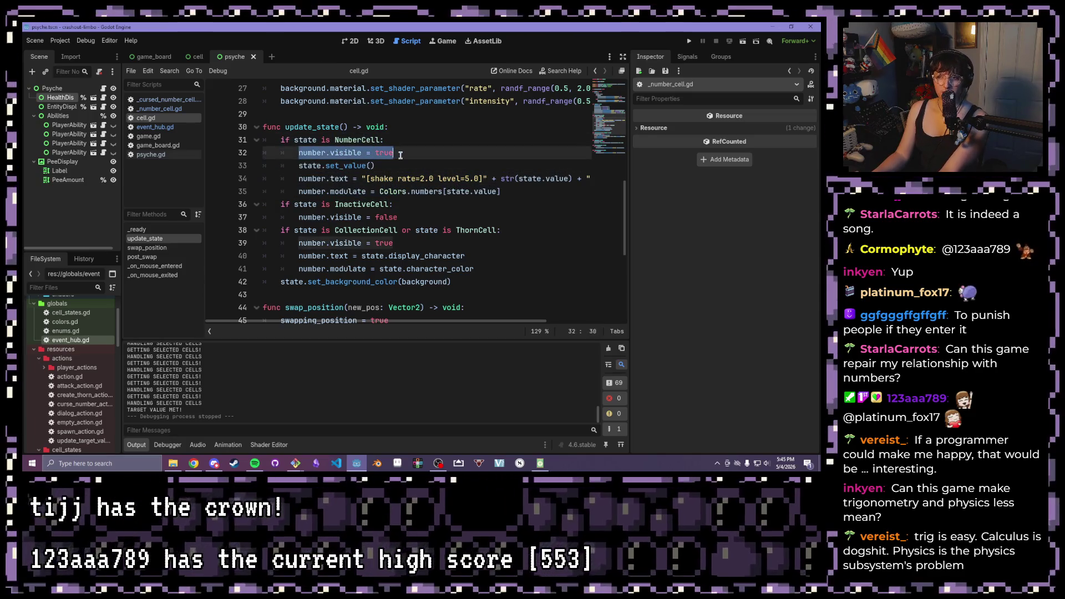
left_click_drag(299, 166, 432, 170)
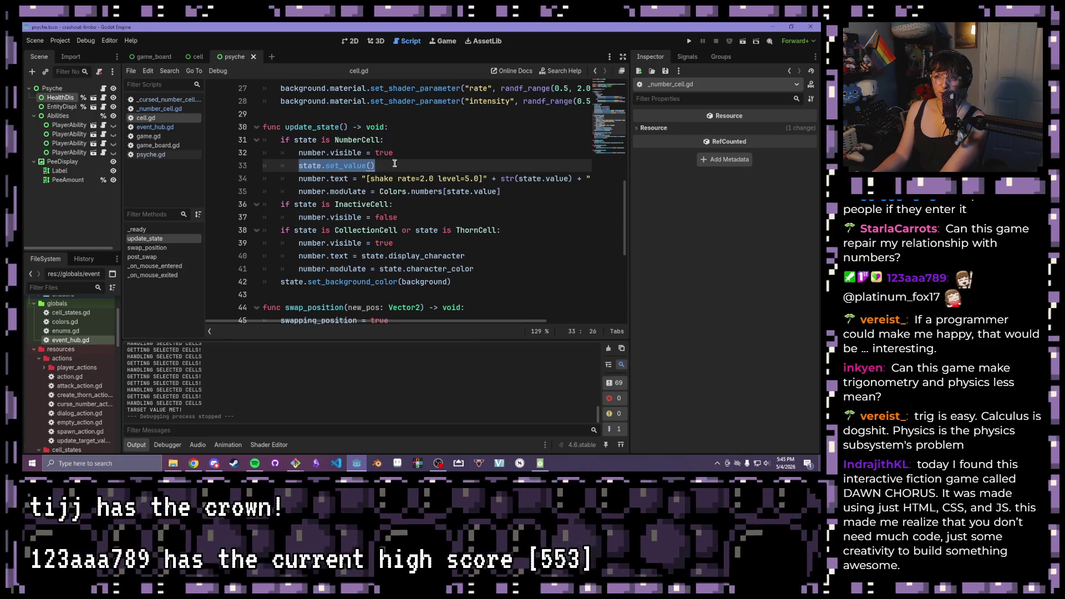
mouse_move(363, 155)
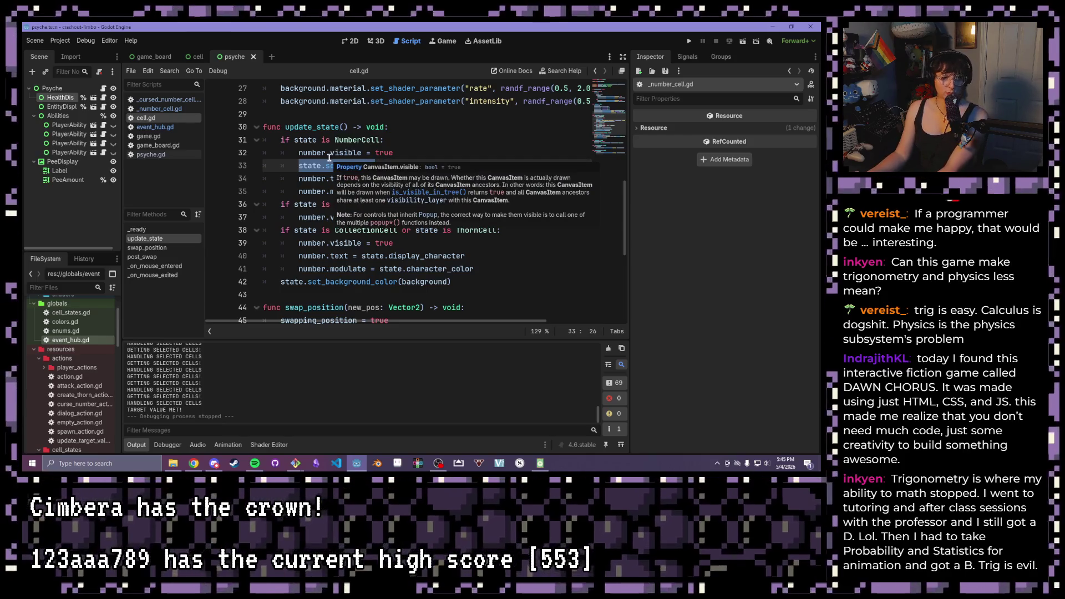
left_click(417, 153)
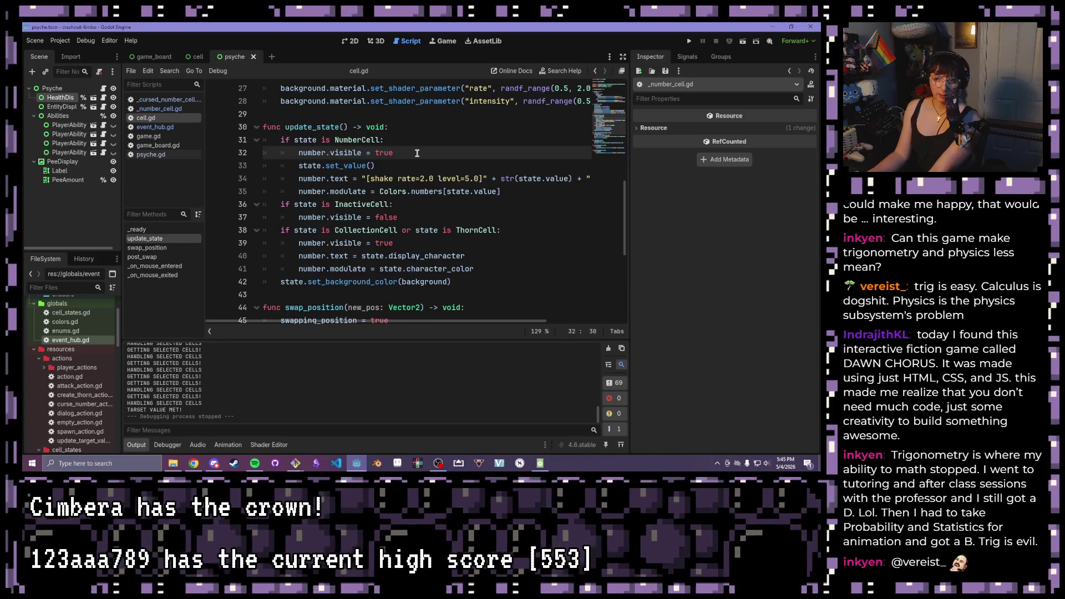
left_click(430, 140)
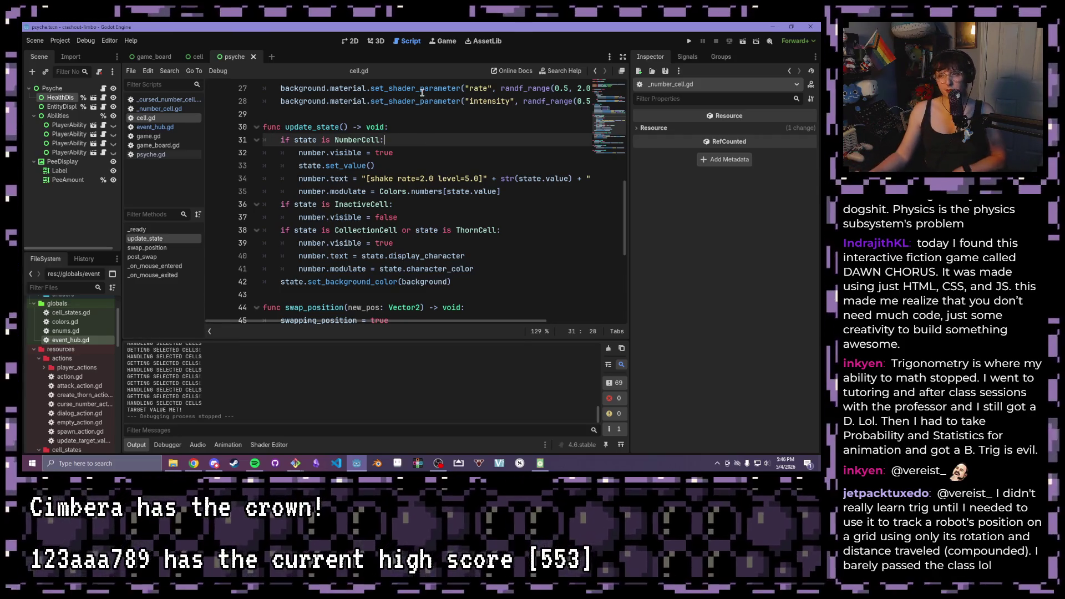
left_click(443, 156)
left_click(436, 165)
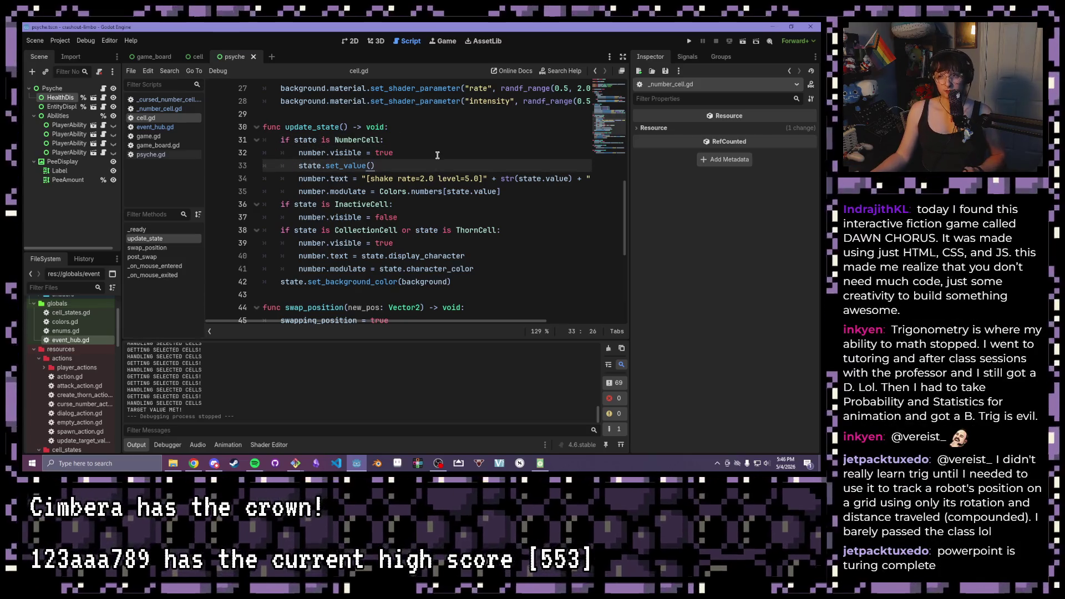
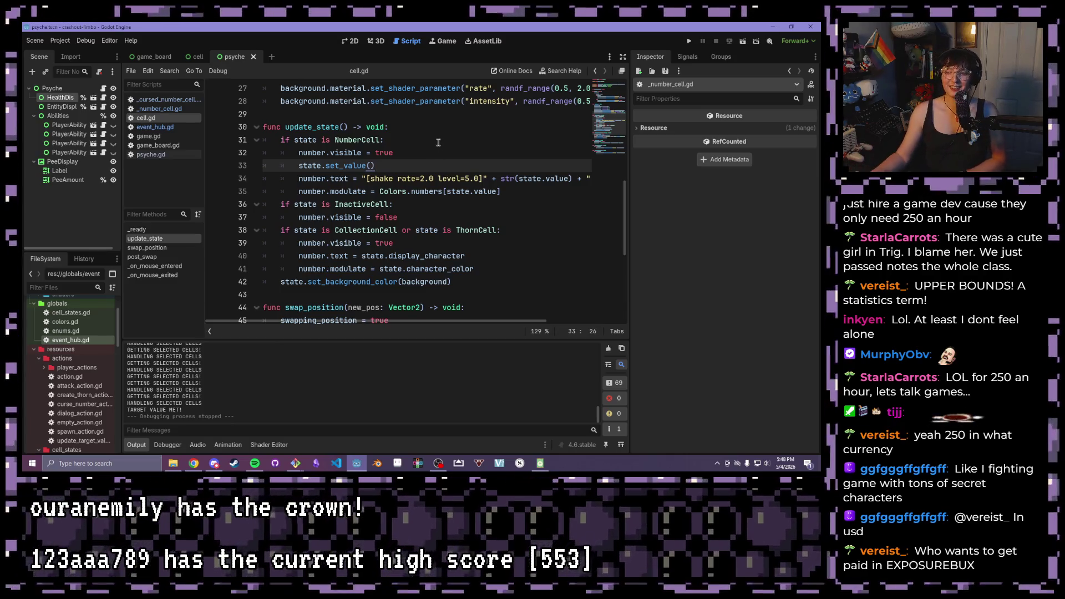
Step: Review the set_value, NumberCell and InactiveCell conditions in the cell script
left_click(438, 143)
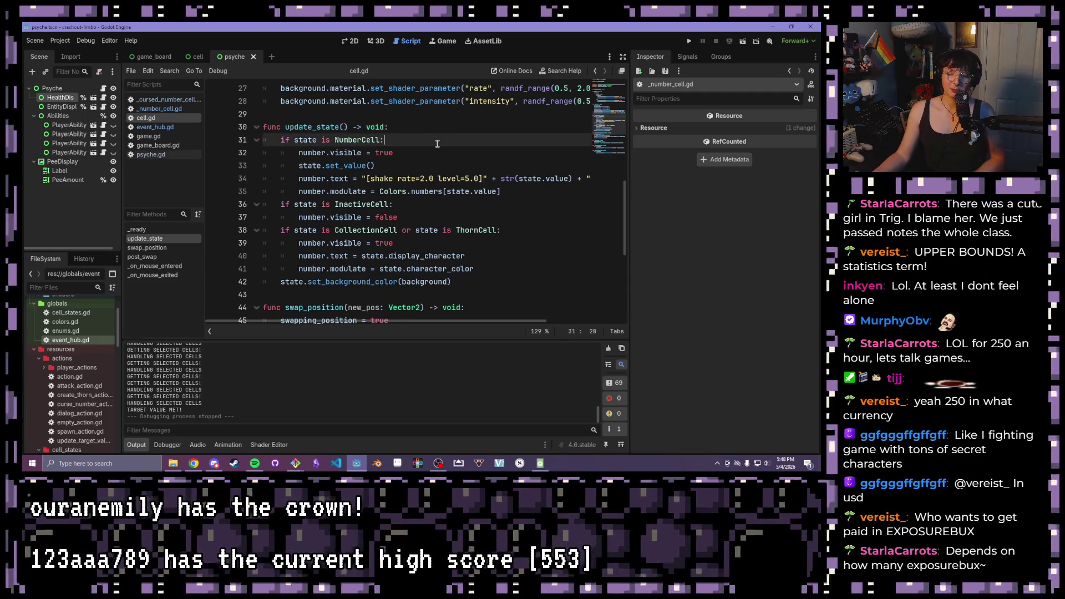
key("Down")
key("Down")
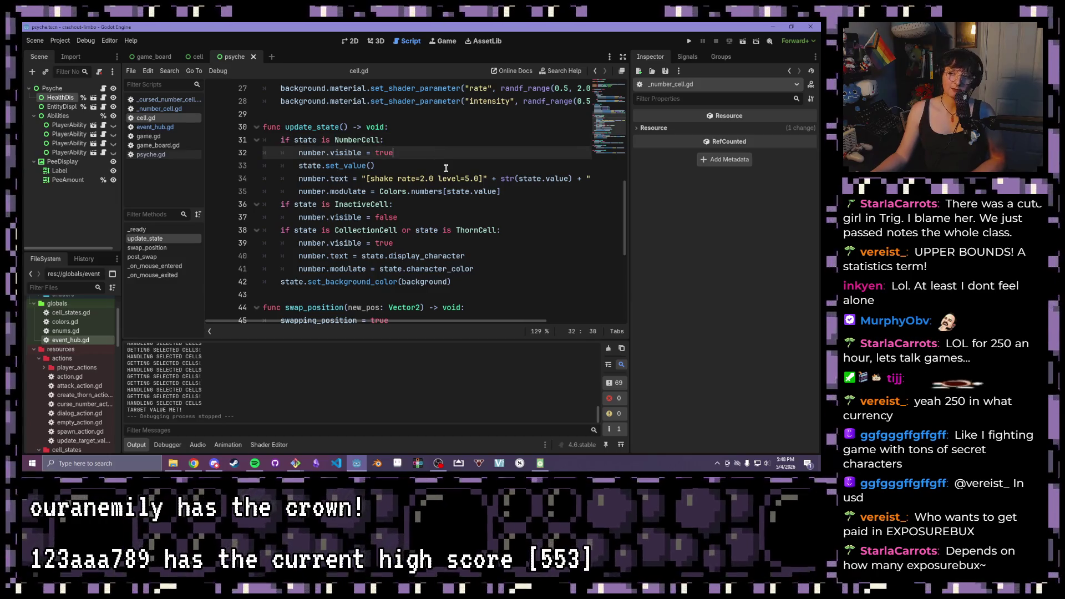
left_click(444, 154)
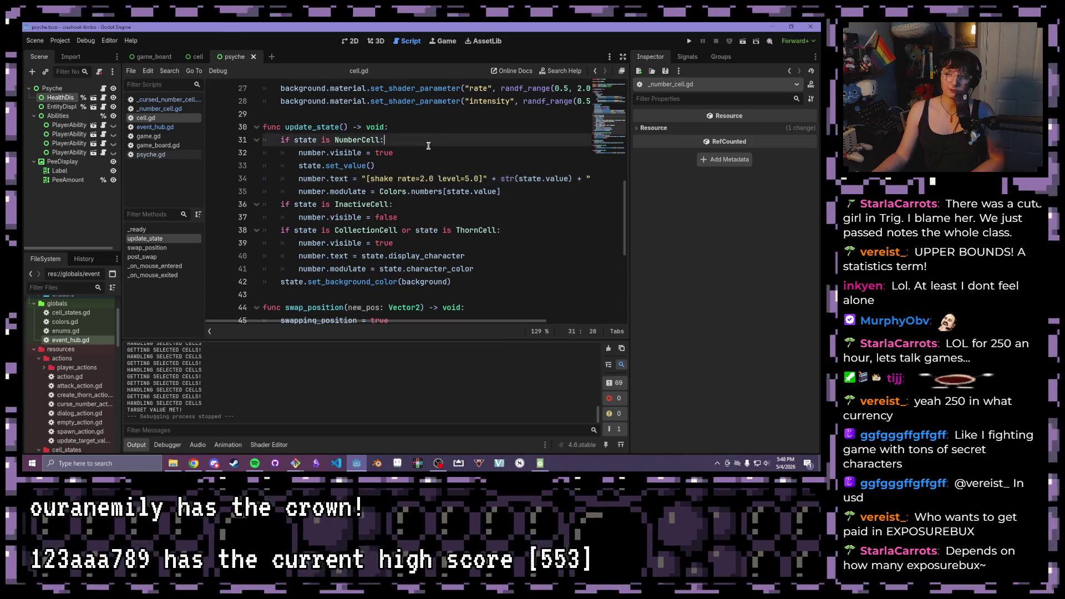
left_click(430, 159)
left_click(429, 159)
left_click(427, 161)
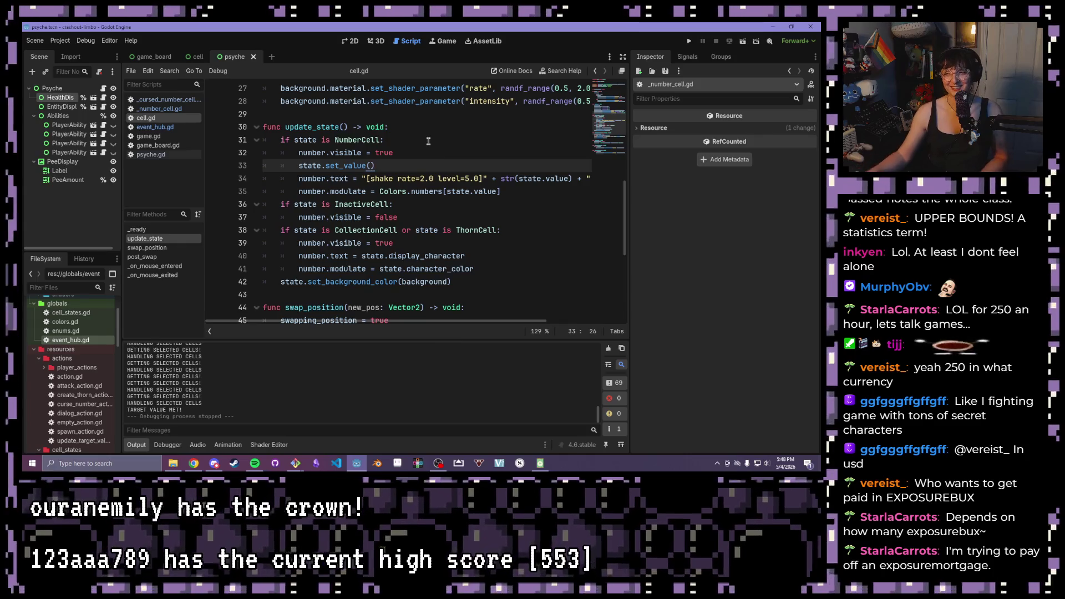
scroll(532, 178, "down", 2)
left_click(508, 126)
left_click(502, 113)
scroll(532, 167, "up", 3)
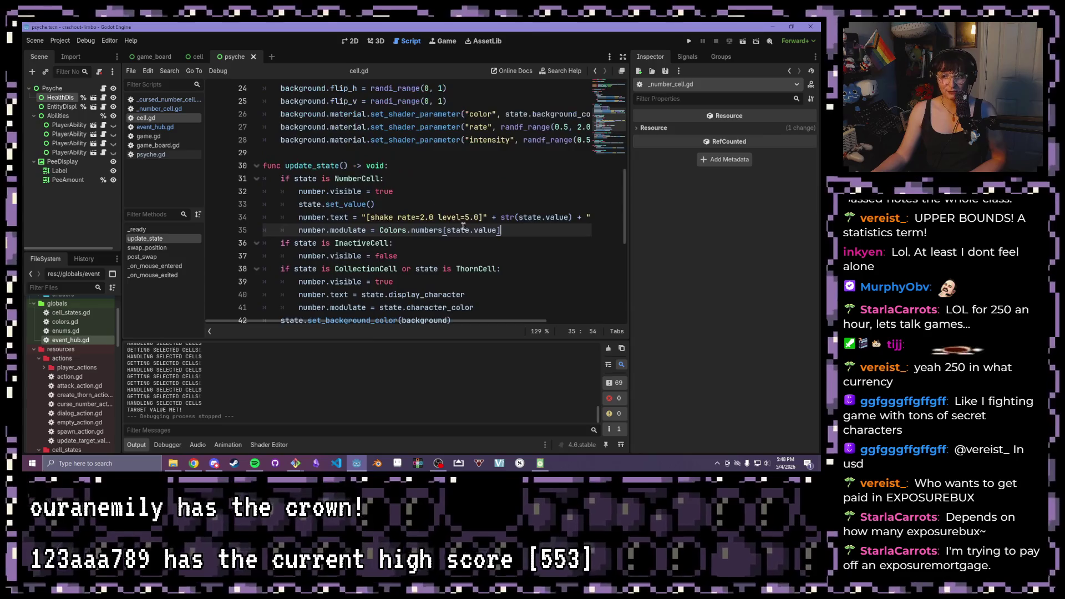
scroll(554, 188, "down", 2)
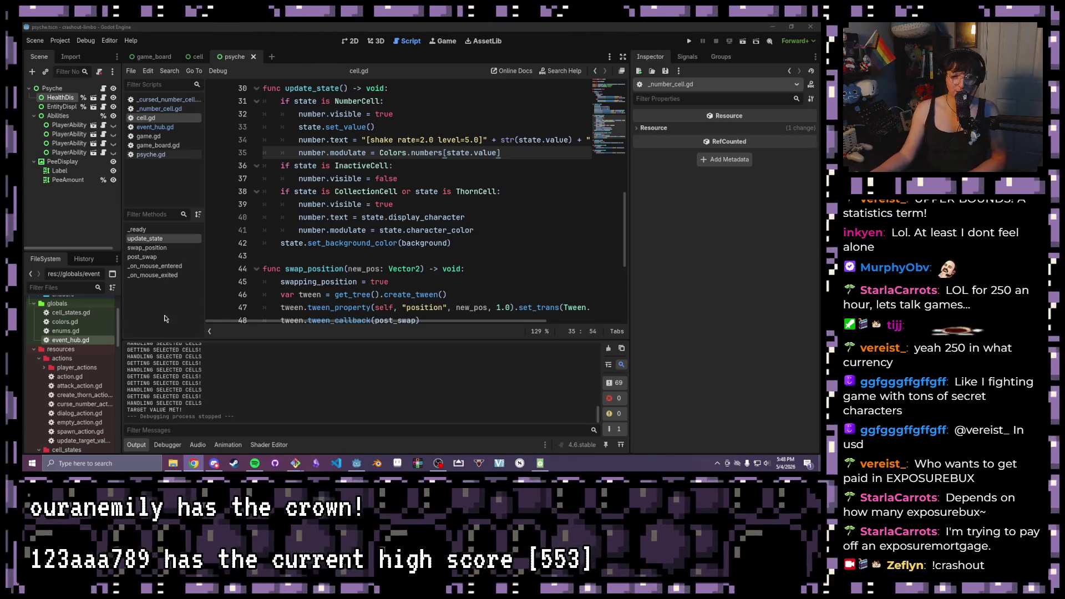
Step: Check the background colour and CollectionCell/ThornCell code, selecting the number-colouring line
left_click(499, 239)
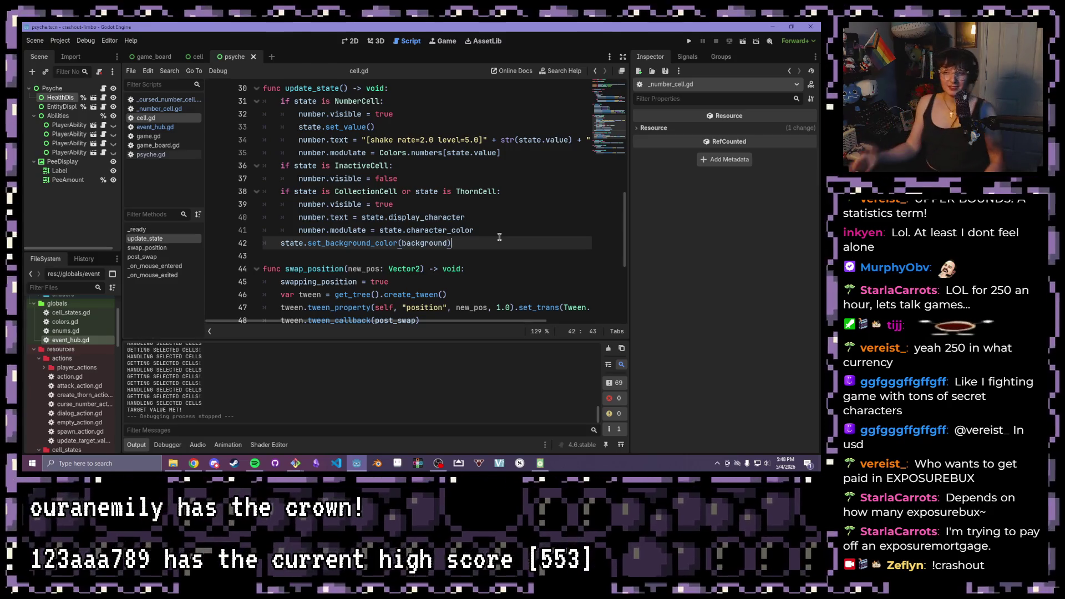
left_click(506, 194)
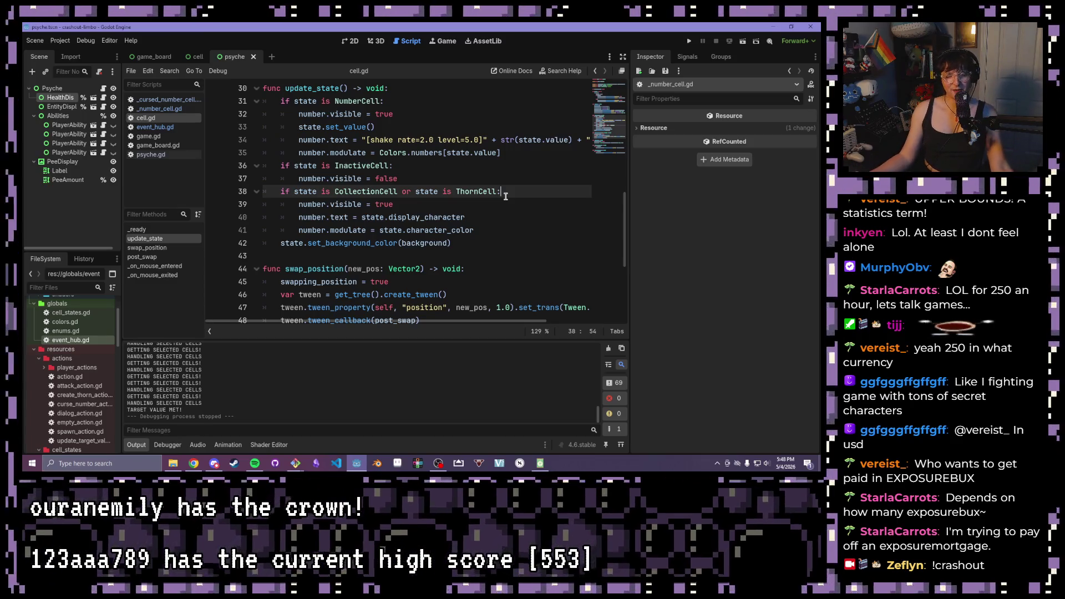
left_click(507, 202)
scroll(502, 200, "down", 2)
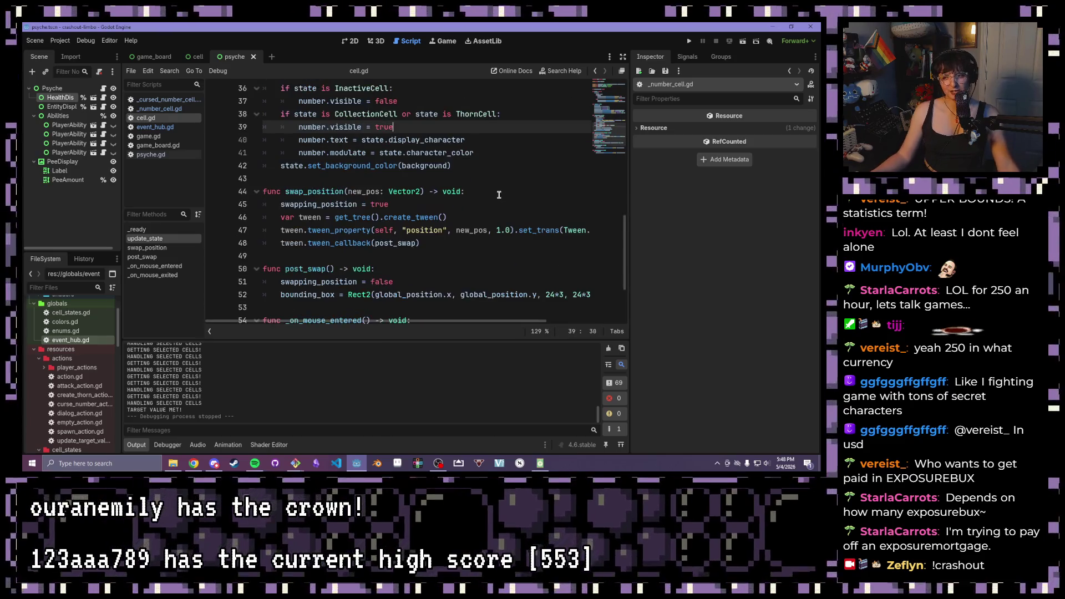
scroll(499, 194, "up", 5)
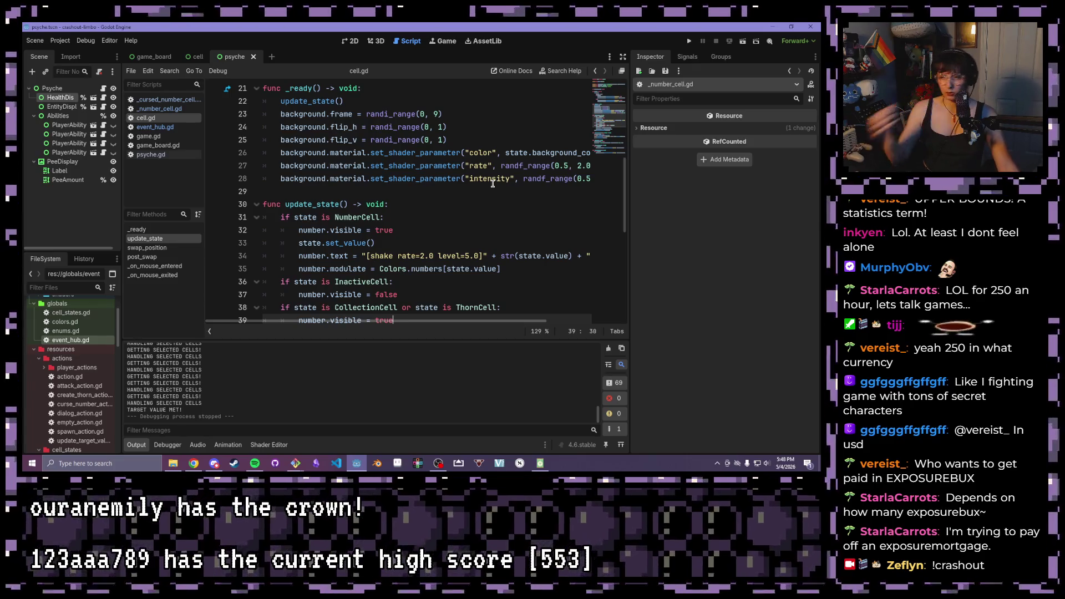
left_click_drag(531, 269, 297, 264)
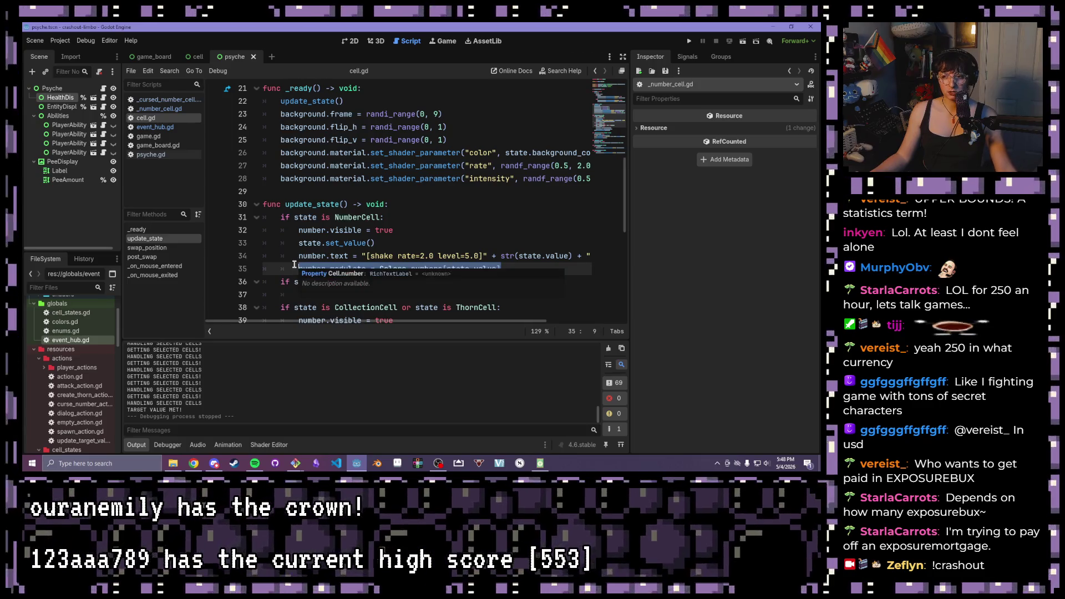
scroll(417, 203, "down", 1)
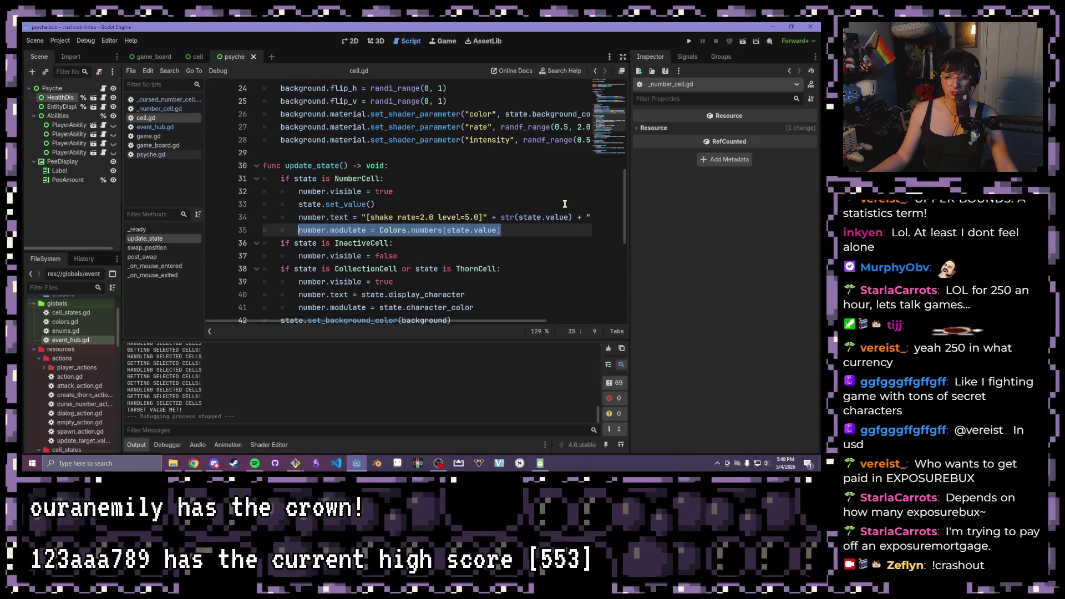
Step: Open cell_states.gd and _cursed_number_cell.gd, then load cursed_number_cell.tres in the Inspector
double_click(63, 315)
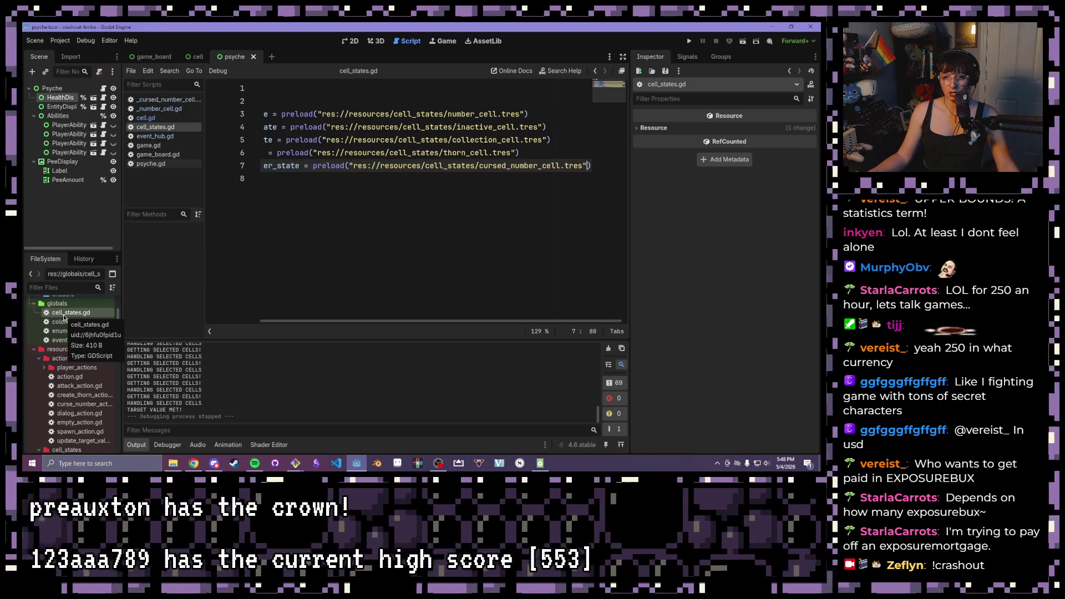
scroll(66, 321, "down", 5)
scroll(69, 326, "down", 2)
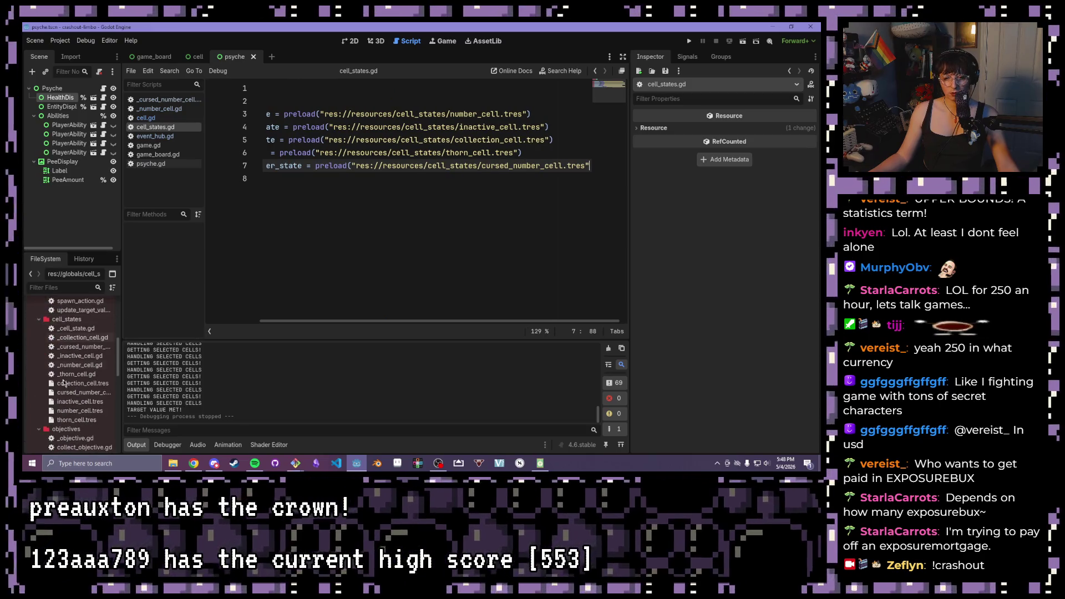
double_click(83, 347)
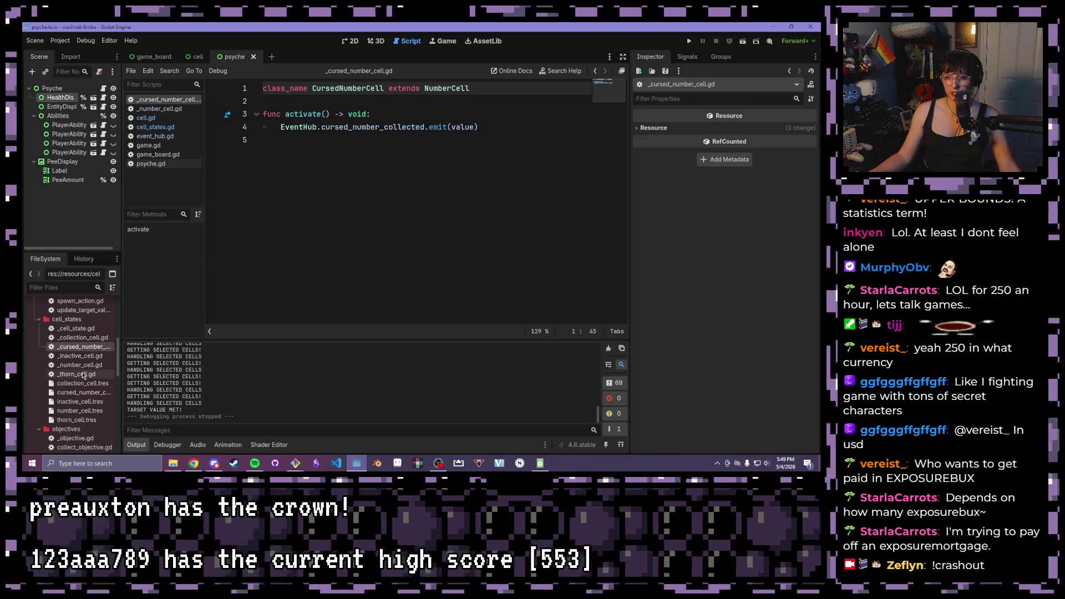
left_click(76, 393)
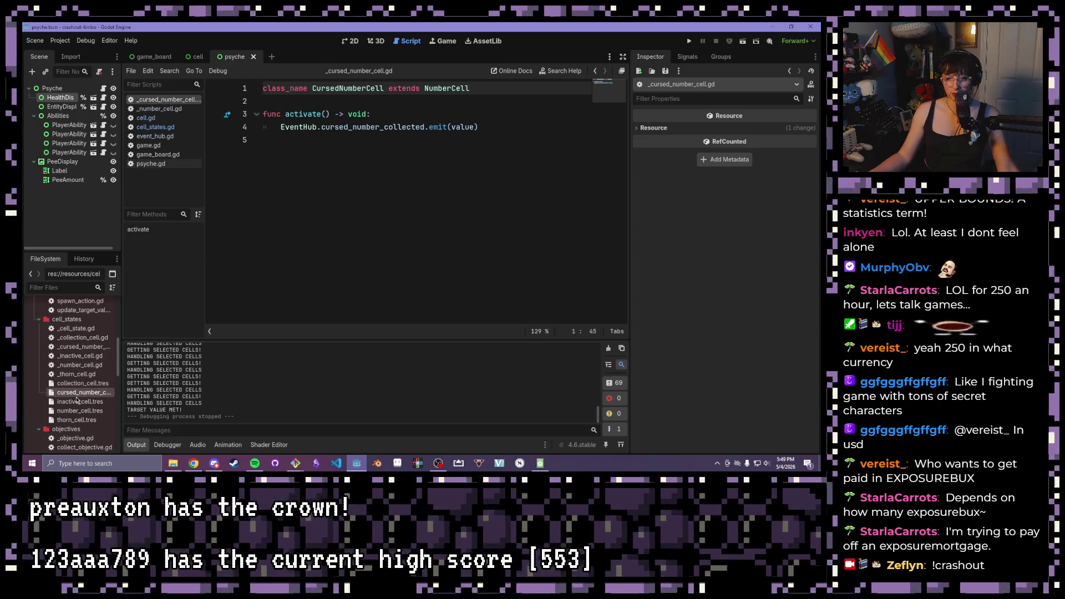
double_click(76, 392)
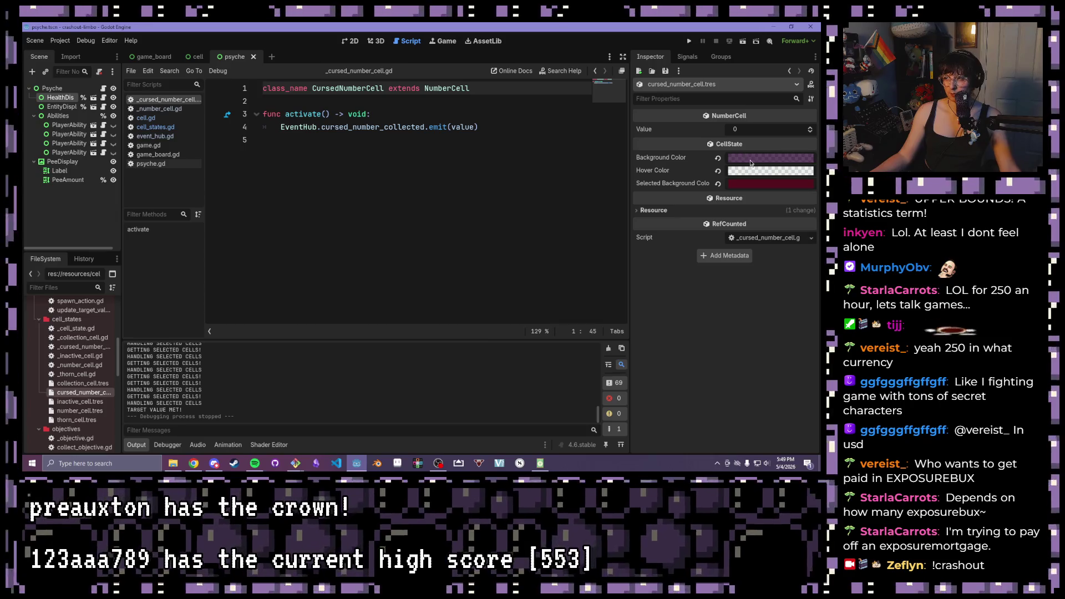
Step: Try several orange tones for the Background Color, settling near ec7b3c
left_click(759, 158)
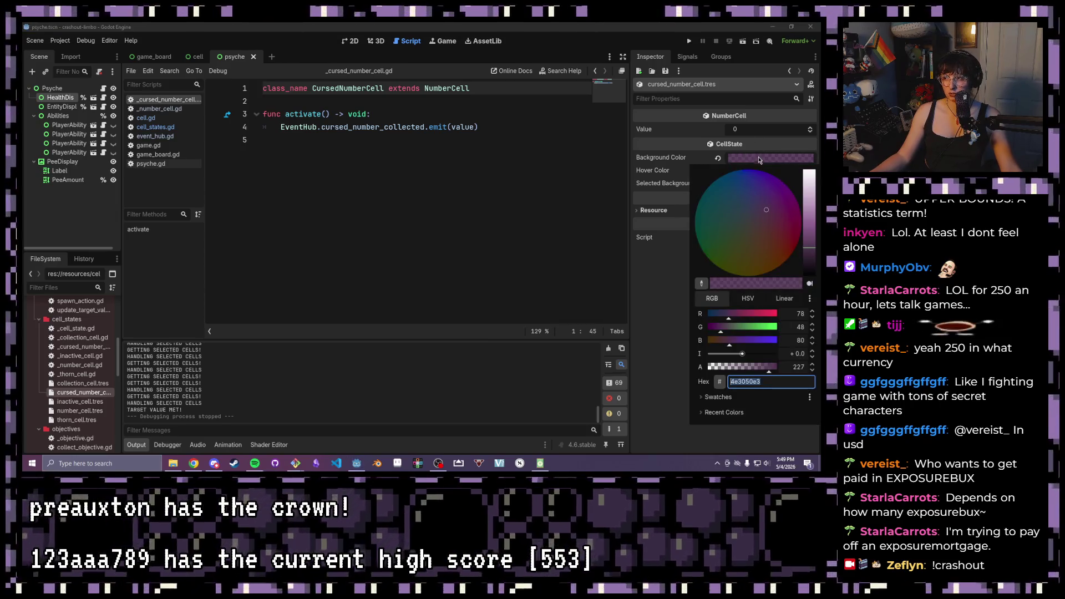
left_click_drag(788, 253, 776, 243)
mouse_move(808, 199)
left_mouse_down()
mouse_move(811, 183)
mouse_move(816, 216)
left_mouse_up()
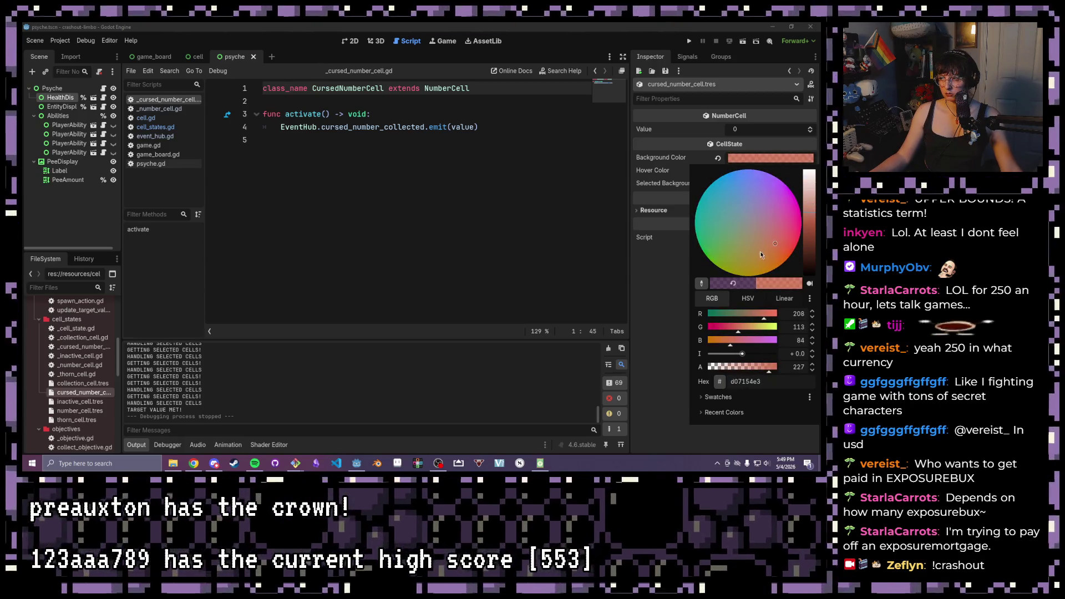
left_click(769, 257)
left_click(770, 257)
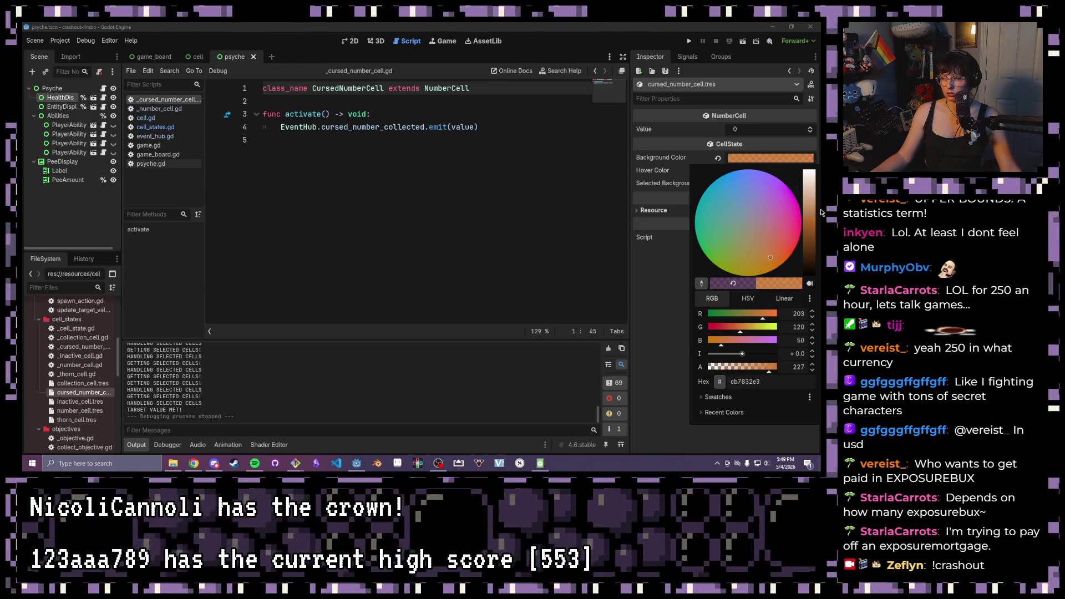
left_click(775, 314)
left_click(777, 314)
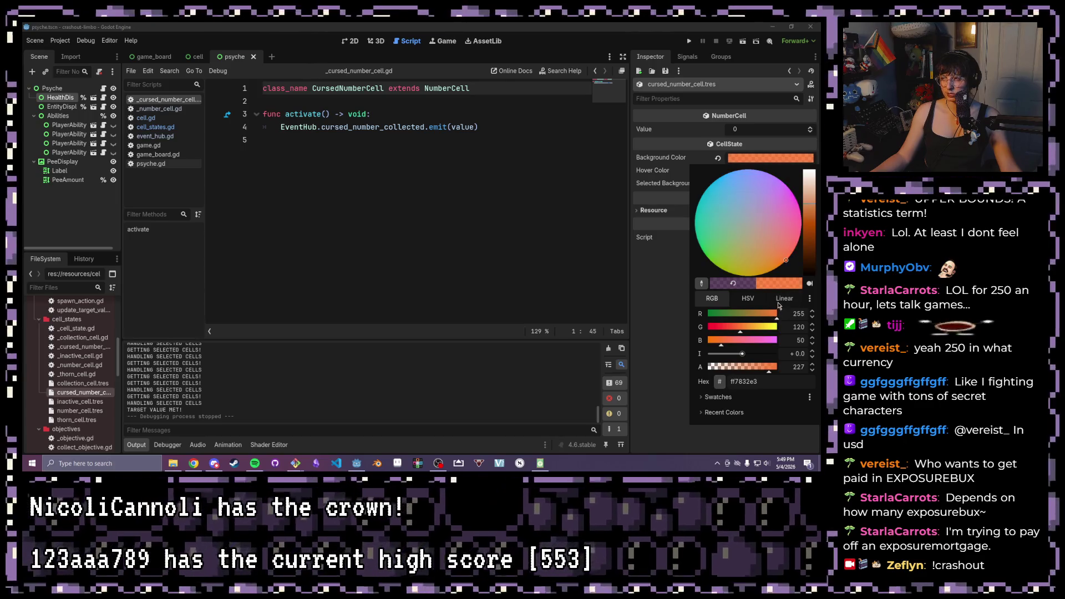
left_click(808, 210)
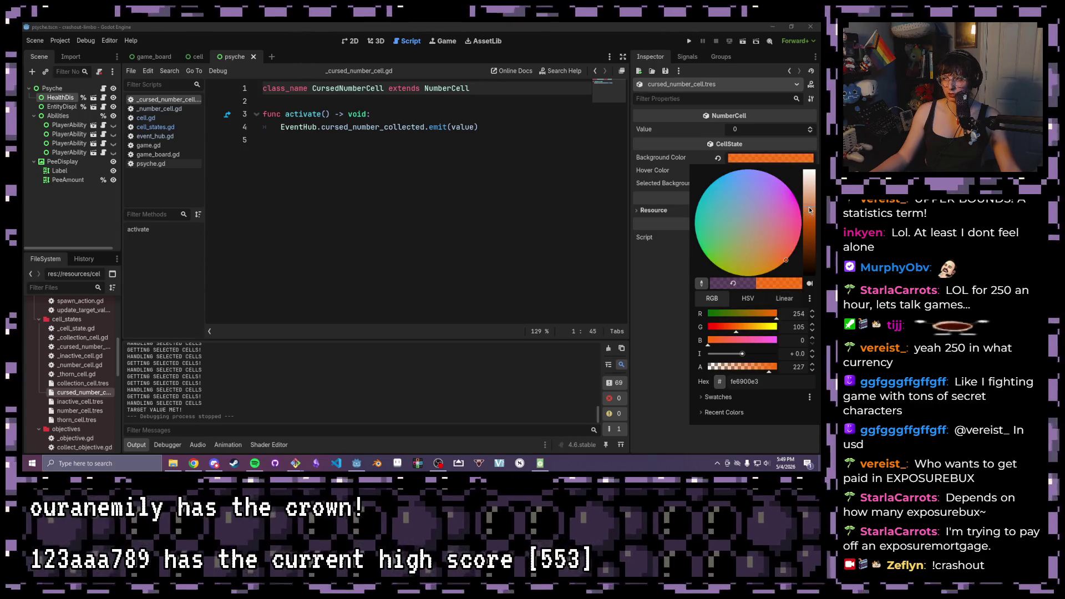
left_click(777, 367)
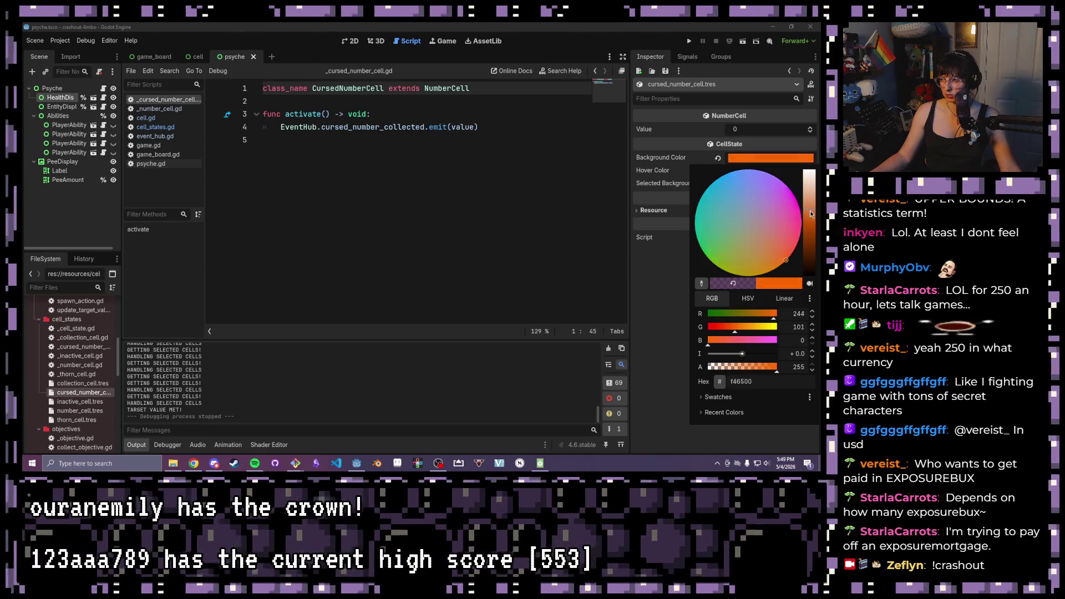
left_click(810, 229)
left_click(766, 241)
left_click(781, 241)
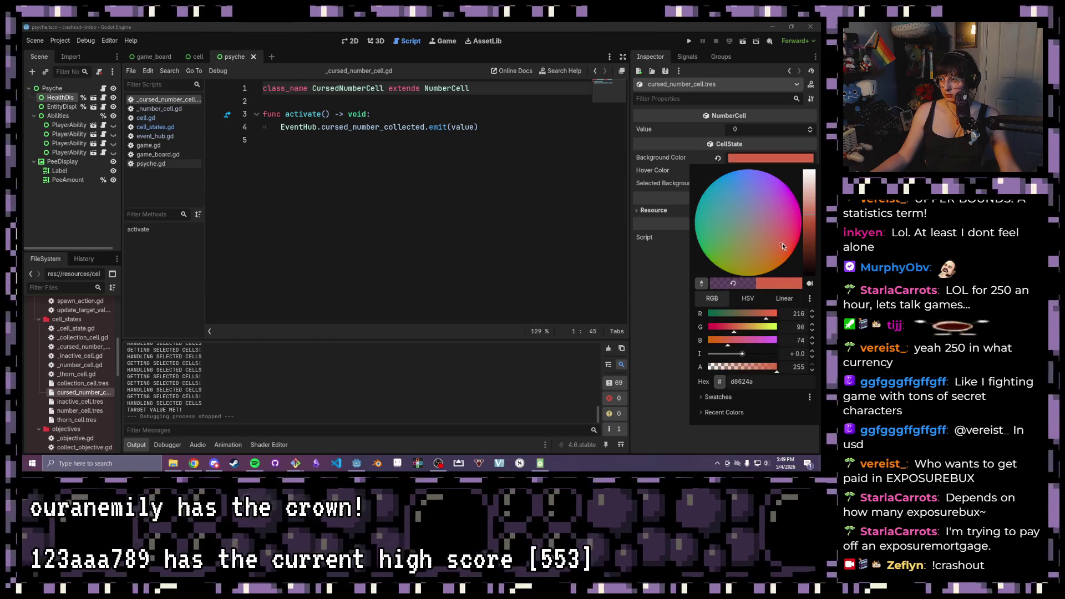
left_click(812, 203)
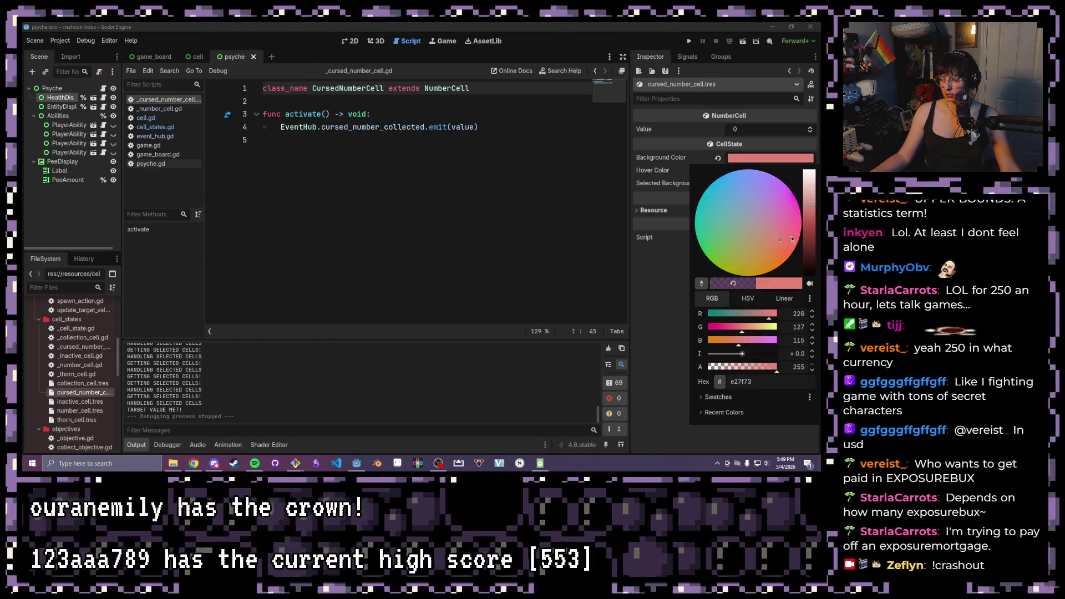
left_click(781, 253)
left_click_drag(781, 252, 780, 255)
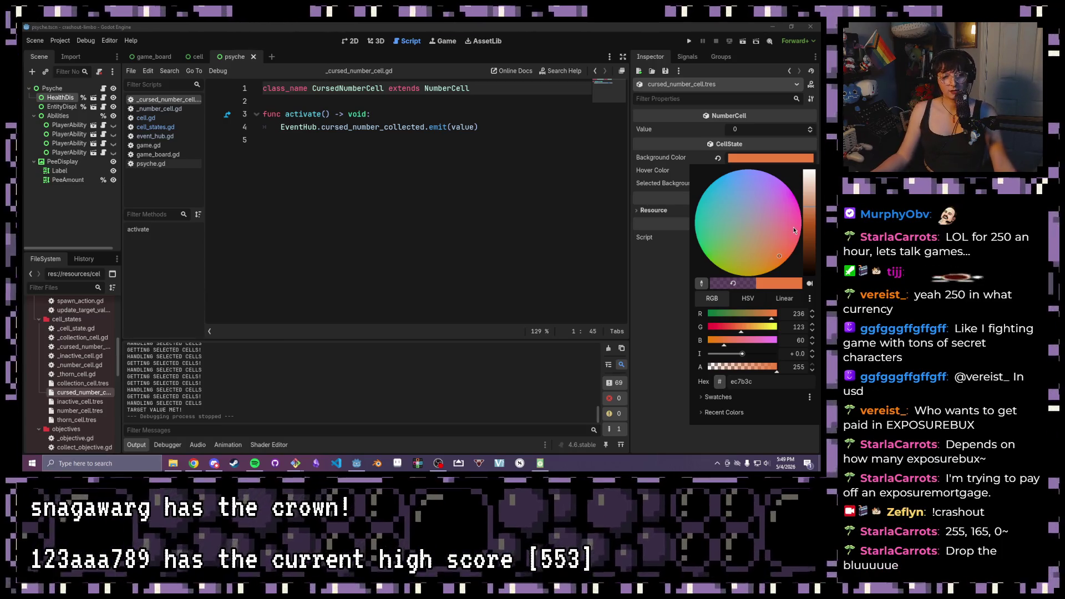
Step: Adjust the blue channel and set alpha to 187 for the final ec7b43bb
mouse_move(717, 340)
left_mouse_down()
mouse_move(702, 344)
mouse_move(726, 346)
left_mouse_up()
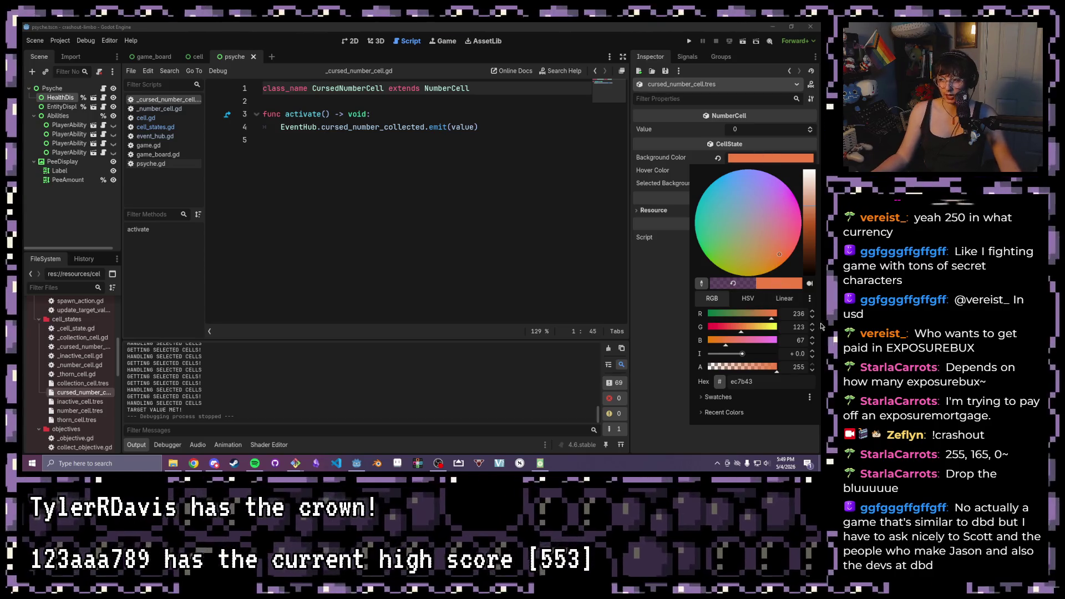
left_click(758, 367)
left_click(759, 367)
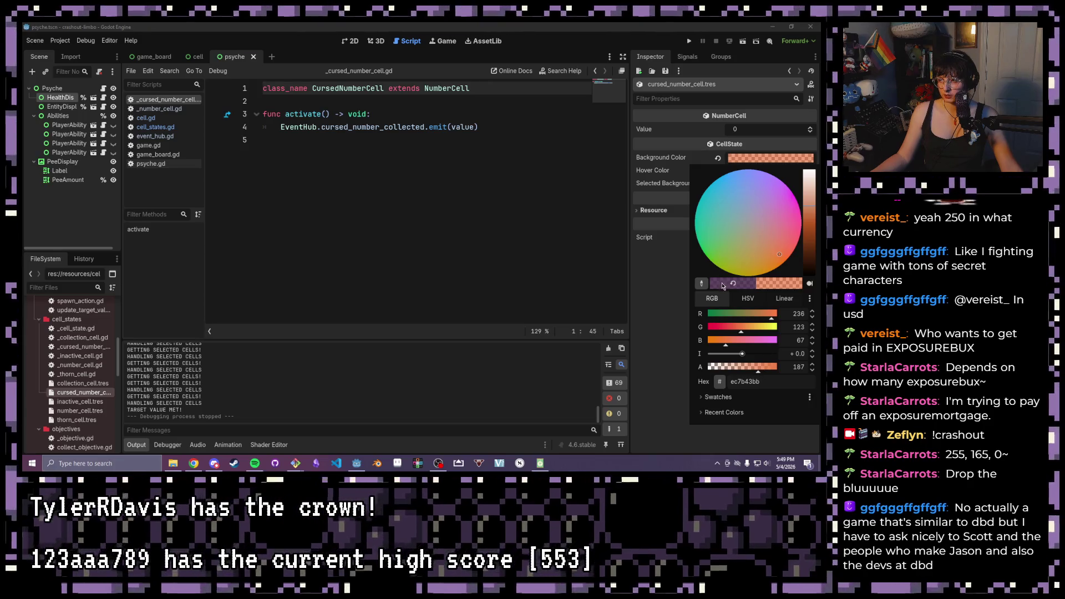
left_click(738, 397)
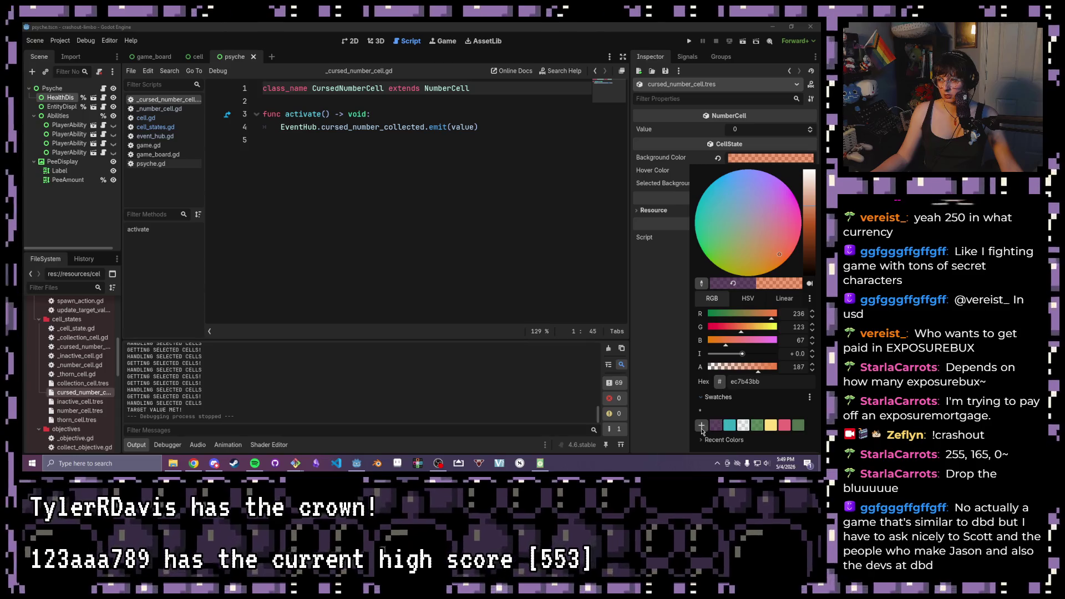
left_click(708, 38)
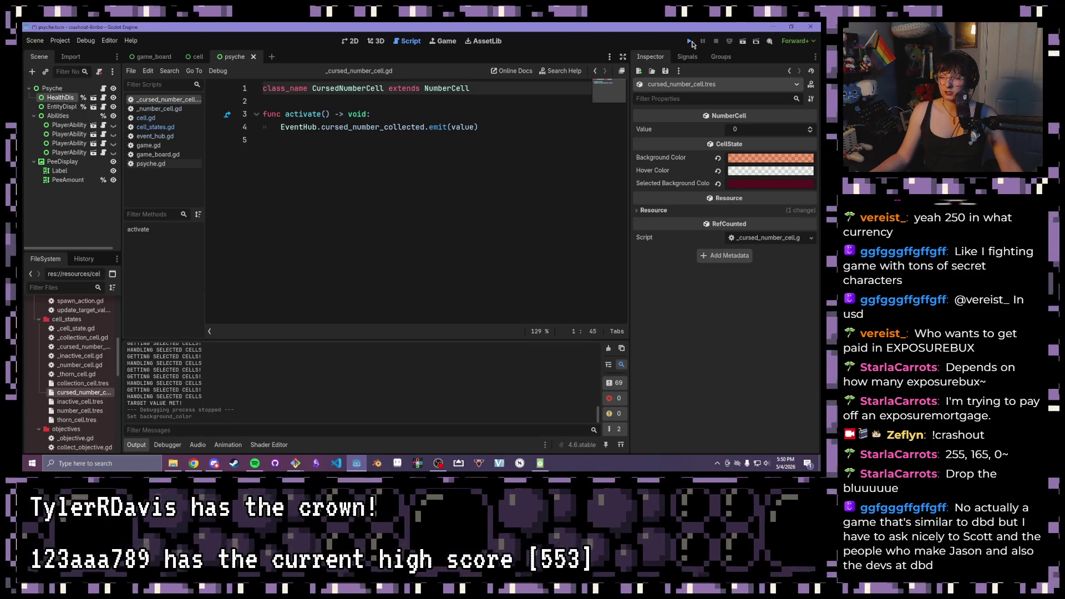
Step: Run the game, select several board cells to check the orange cursed cells, then stop it
left_click(689, 41)
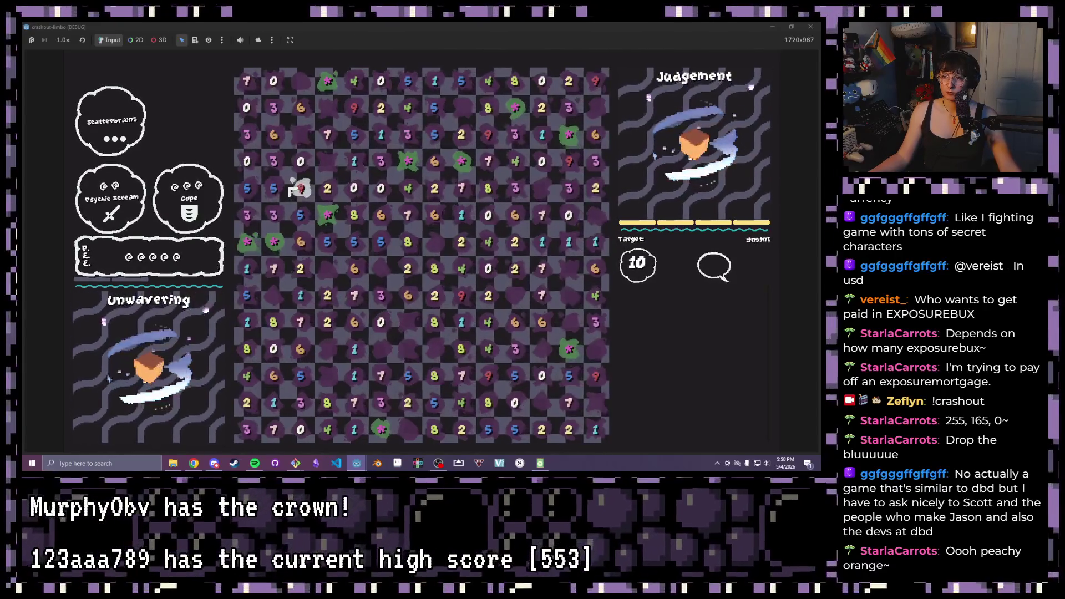
left_click(273, 189)
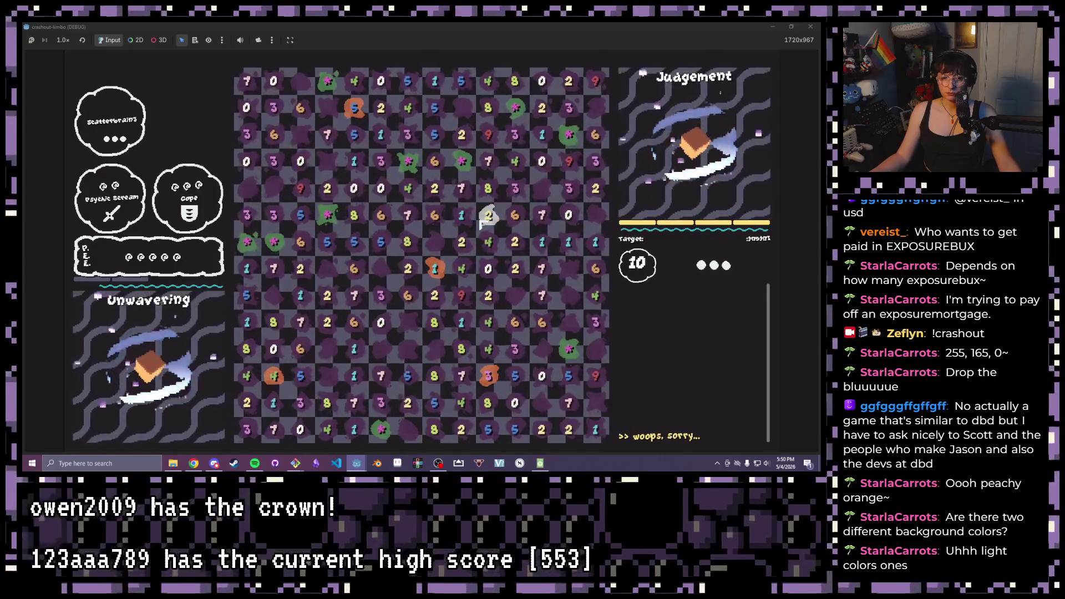
left_click(483, 219)
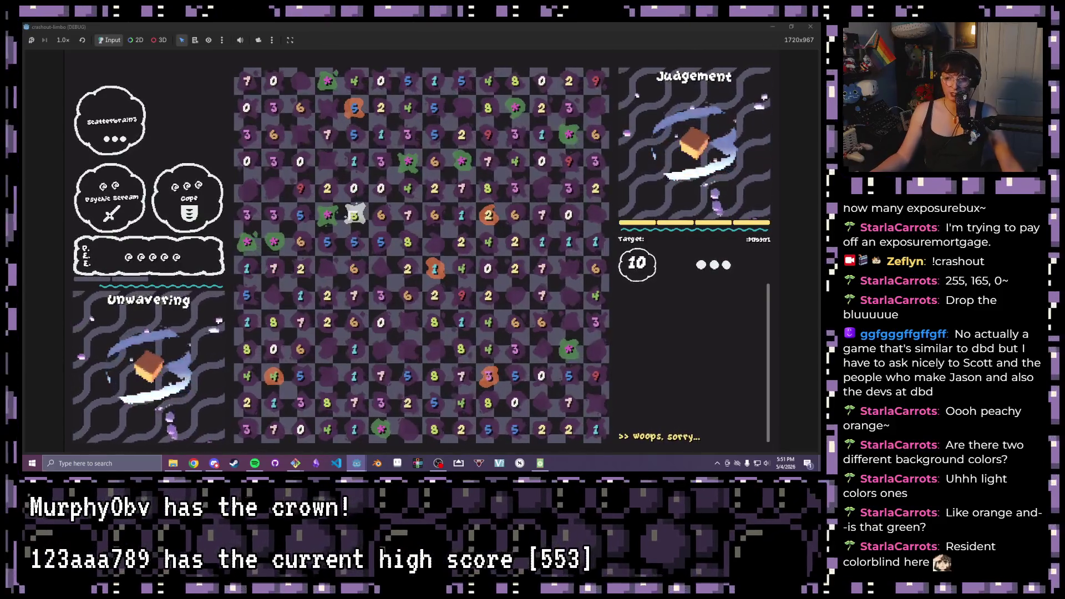
left_click(248, 241)
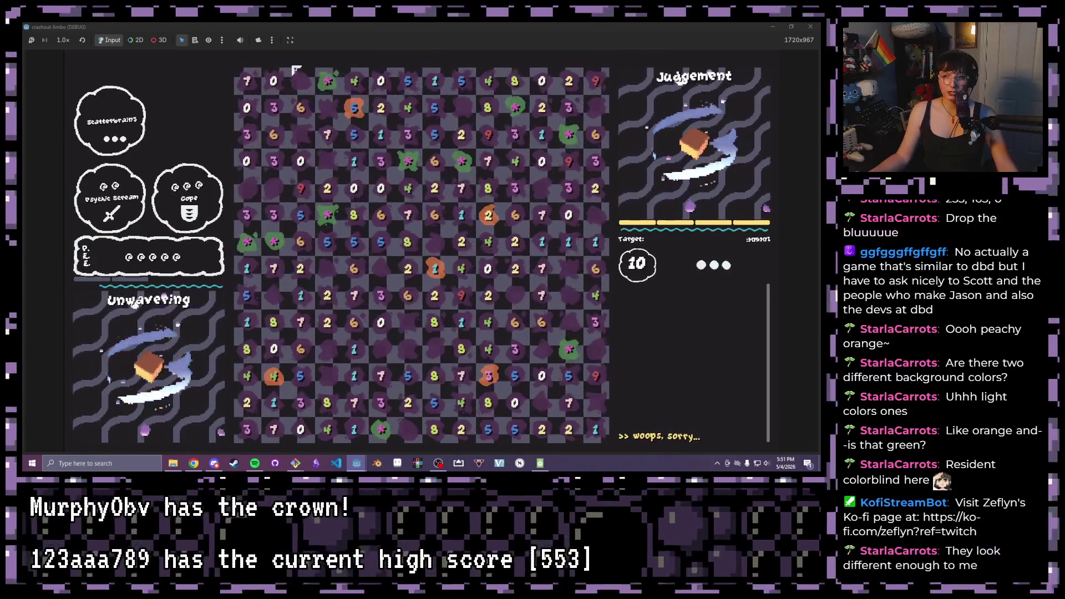
left_click(478, 210)
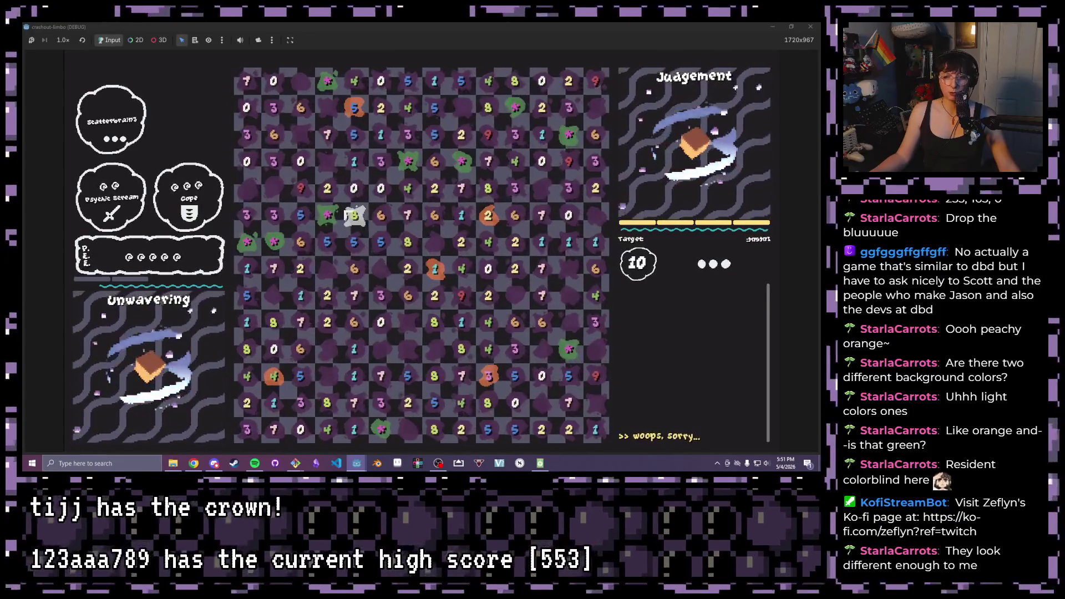
key("F8")
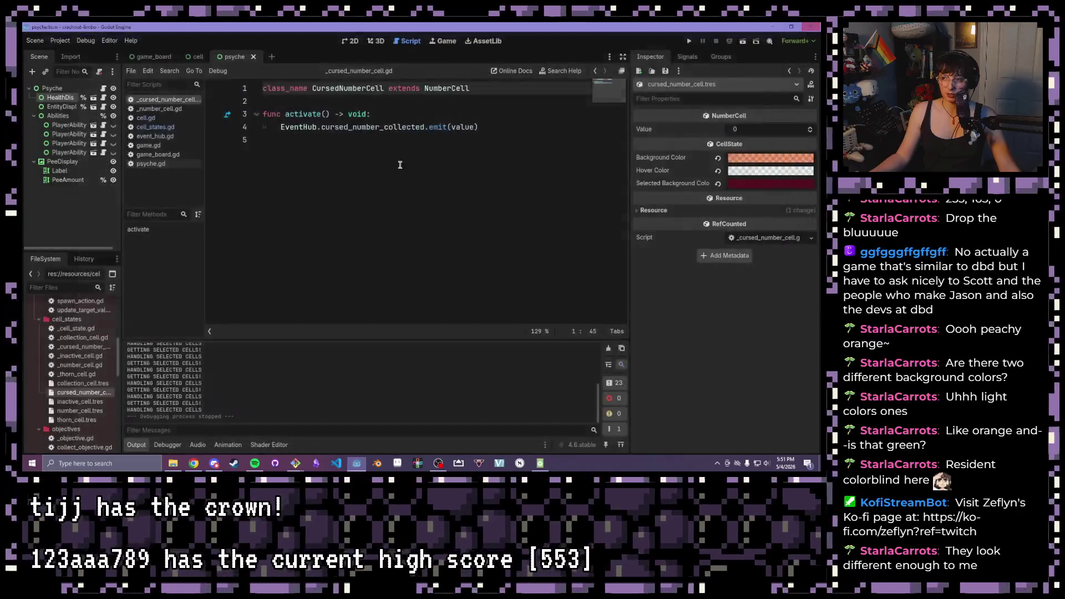
Step: Delete the trailing empty line 5 and switch to the Obsidian task board
left_click(311, 183)
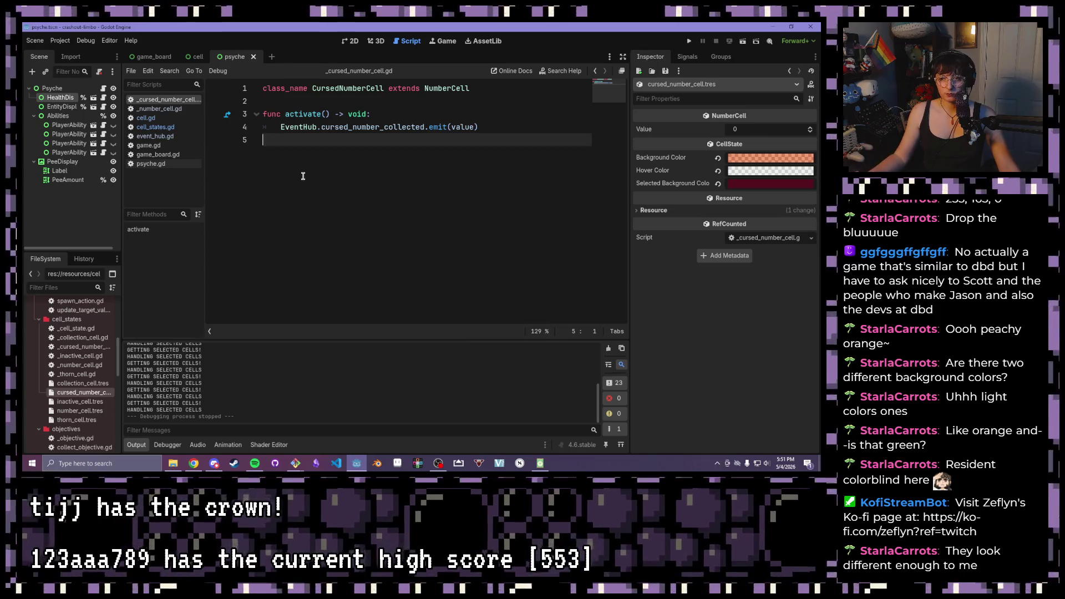
key("BackSpace")
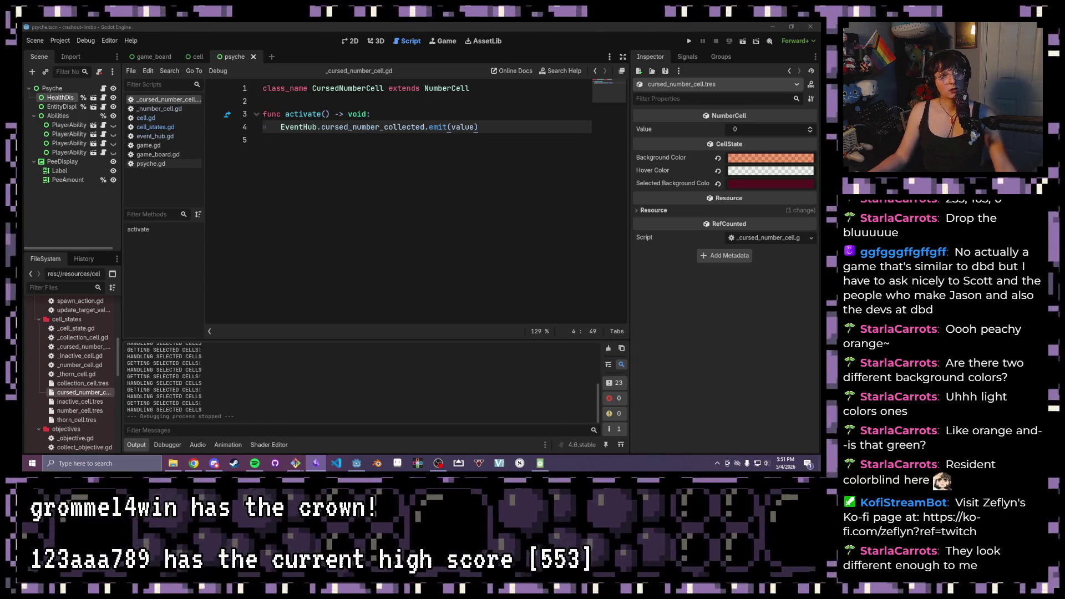
key("alt+Tab")
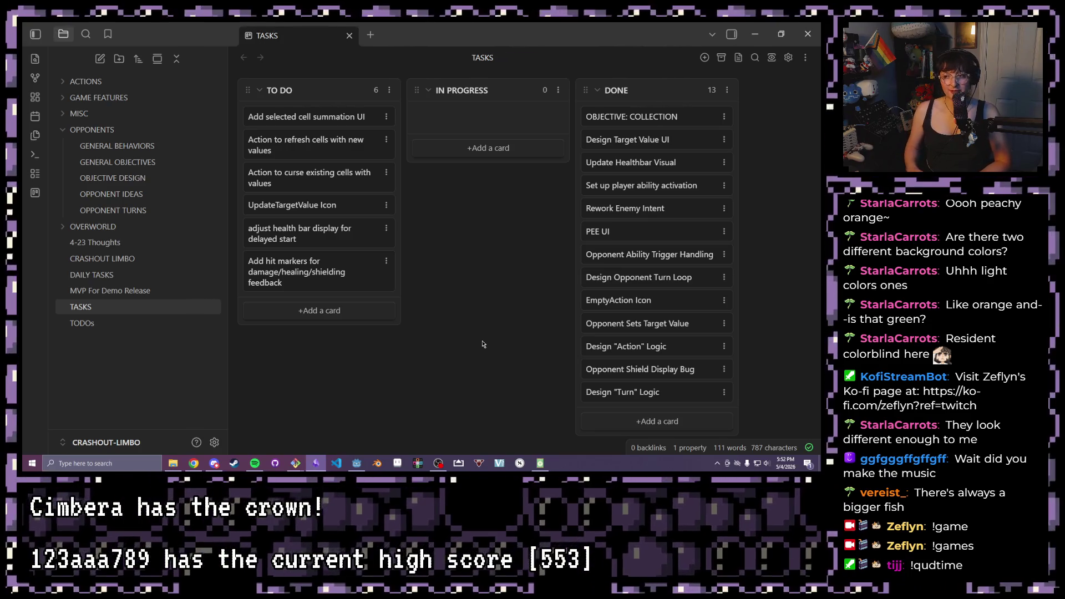
Step: Narrow the sidebar, collapse OPPONENTS, and move the refresh-cells card to In Progress
left_click_drag(228, 81, 170, 88)
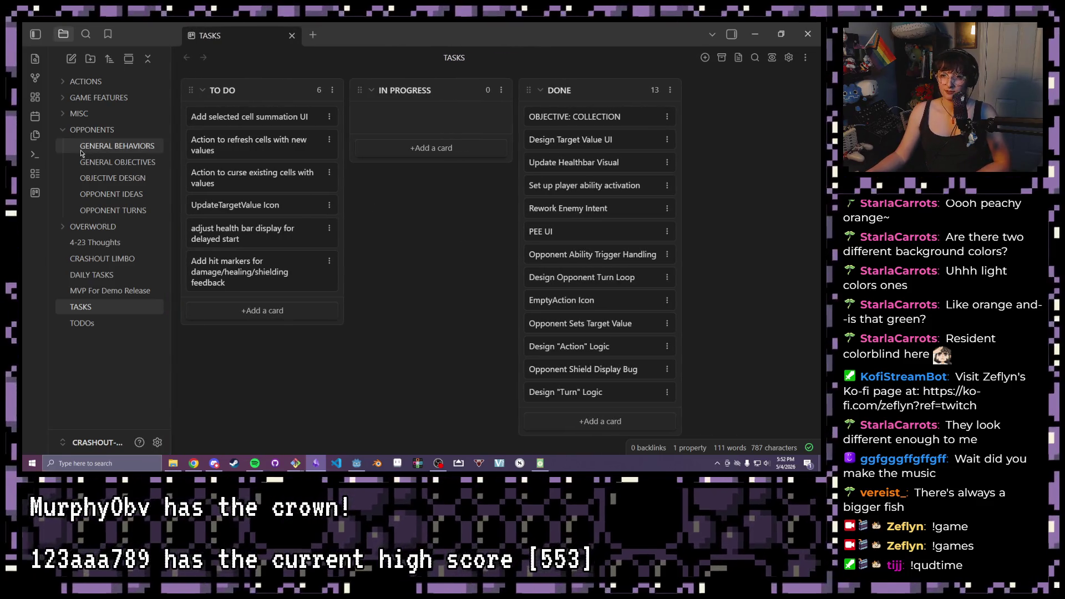
left_click(62, 130)
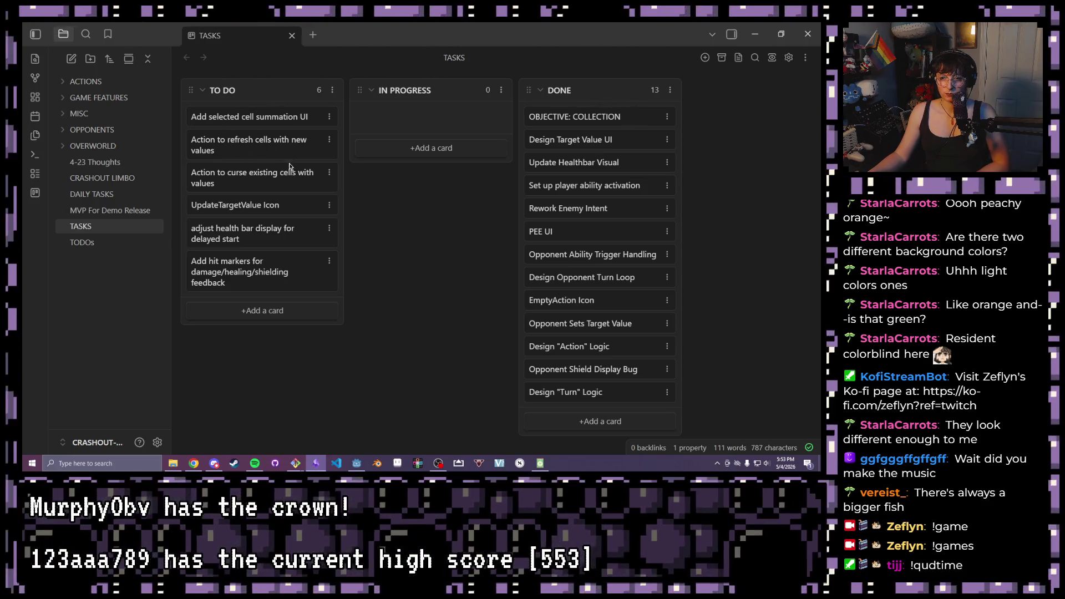
left_click_drag(254, 143, 396, 119)
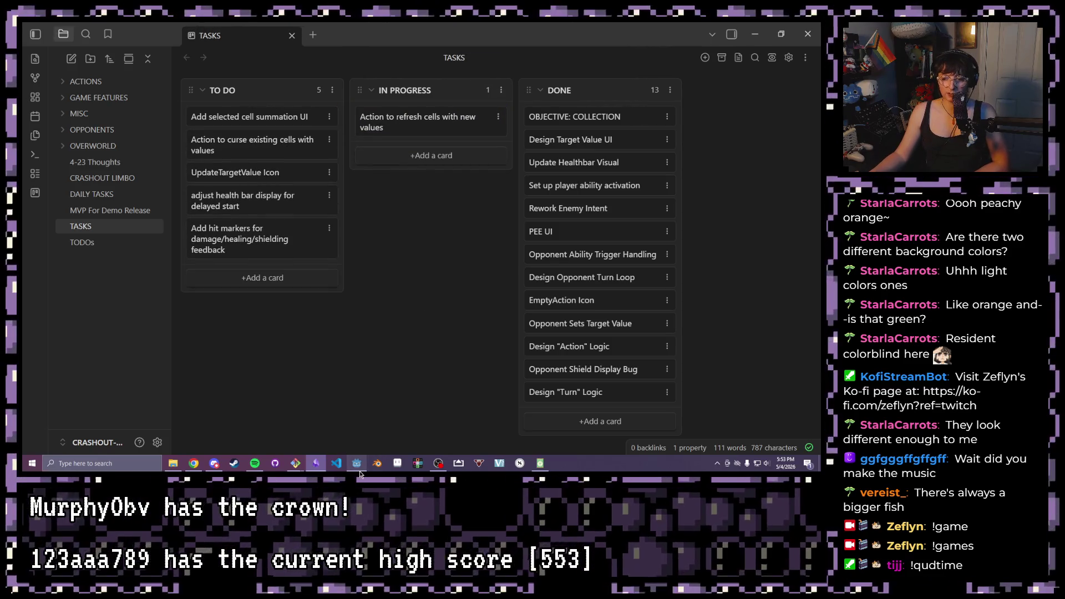
Step: Return to Godot and expand the player_actions folder in the FileSystem dock
left_click(356, 464)
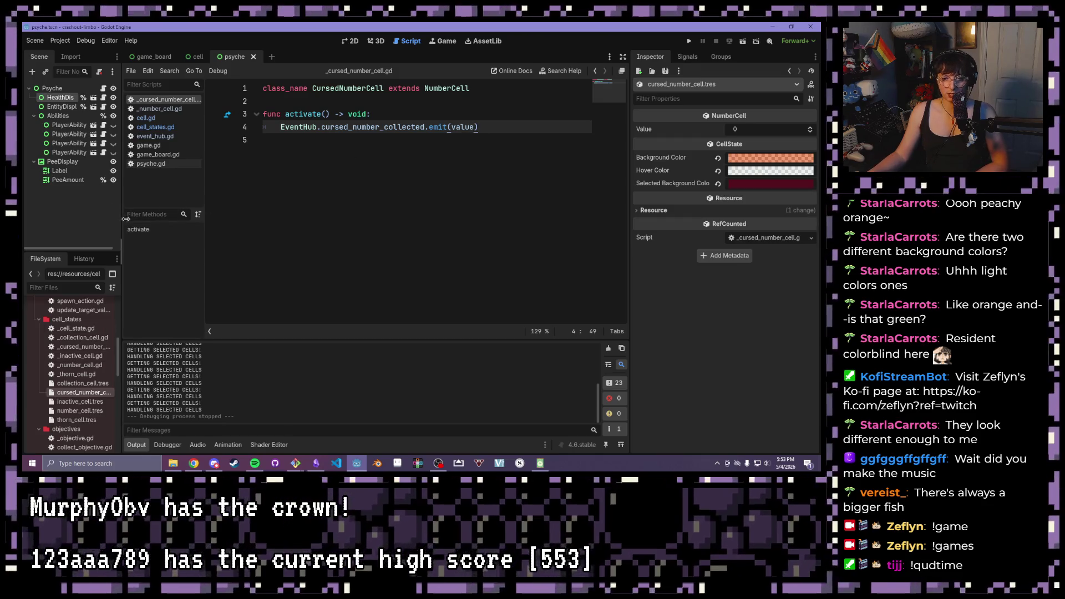
left_click_drag(126, 219, 146, 219)
scroll(62, 333, "up", 5)
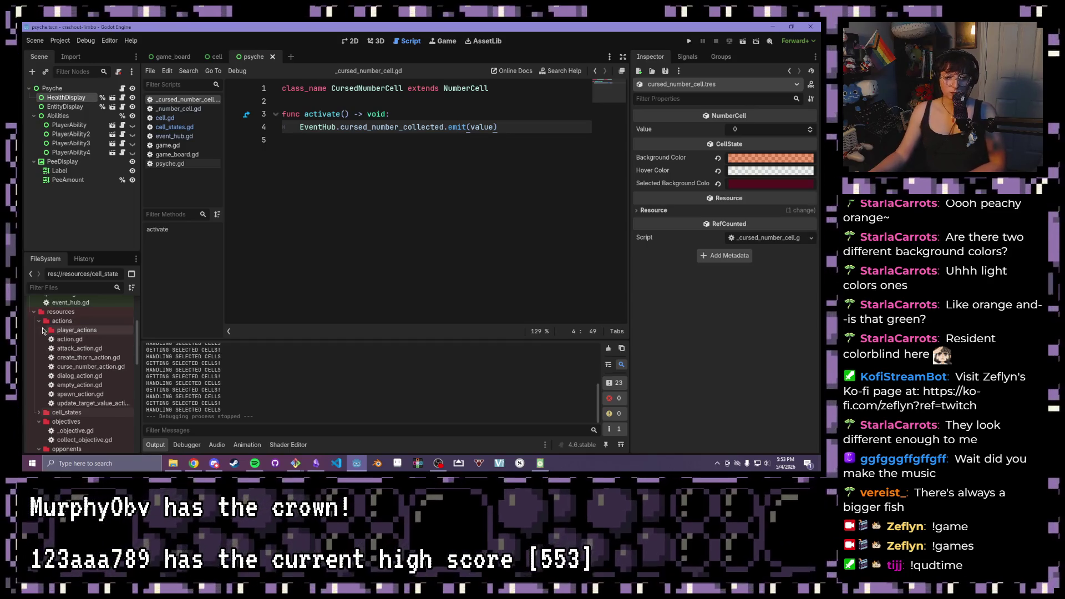
left_click(46, 331)
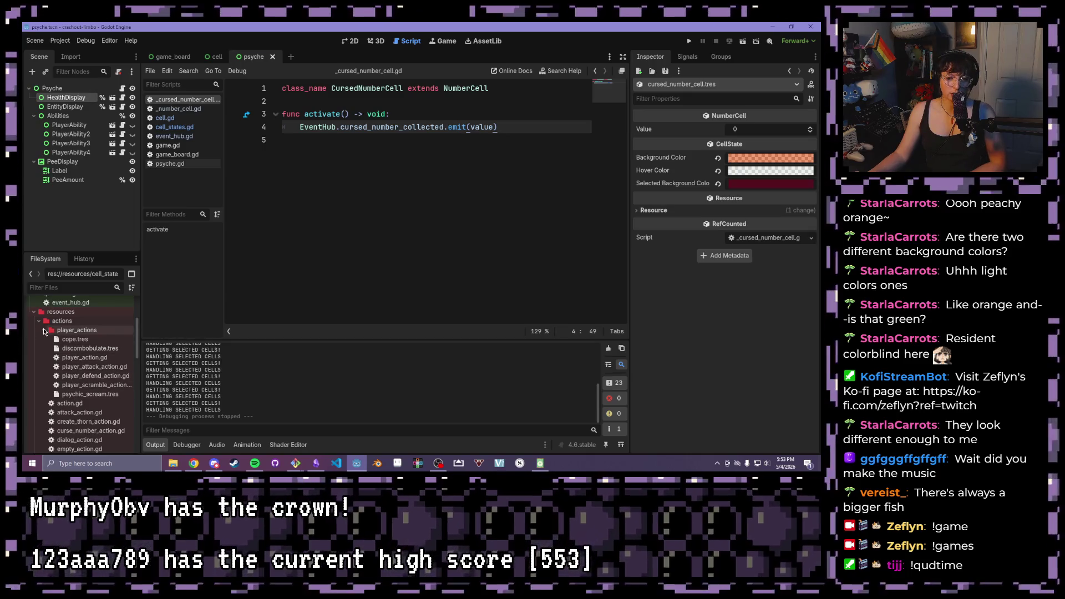
Step: Start an Action-inheriting script in actions, cancel it, and open action.gd instead
double_click(64, 330)
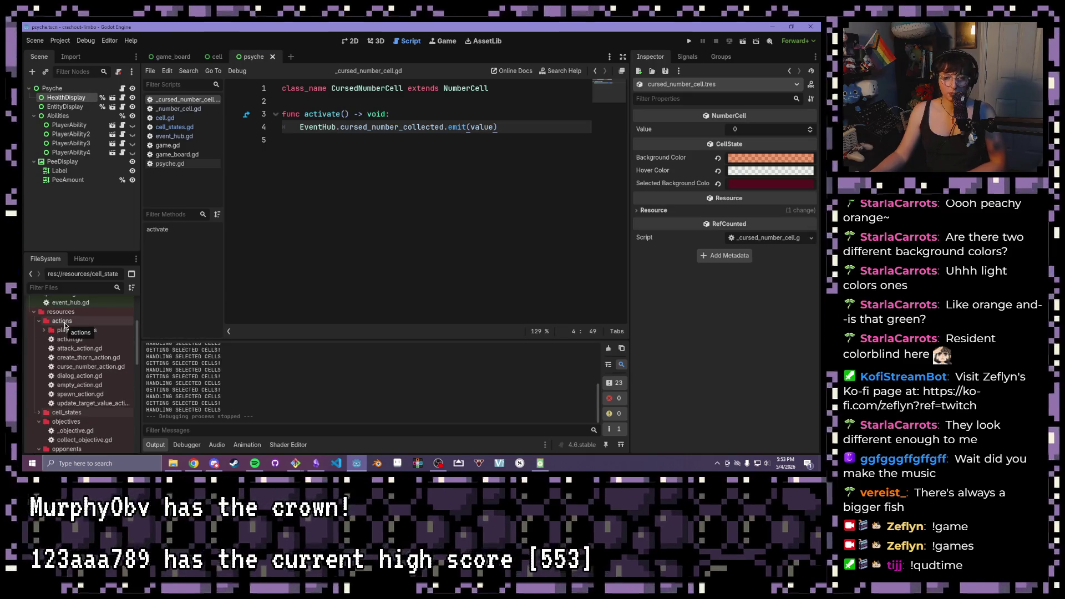
right_click(64, 325)
mouse_move(143, 314)
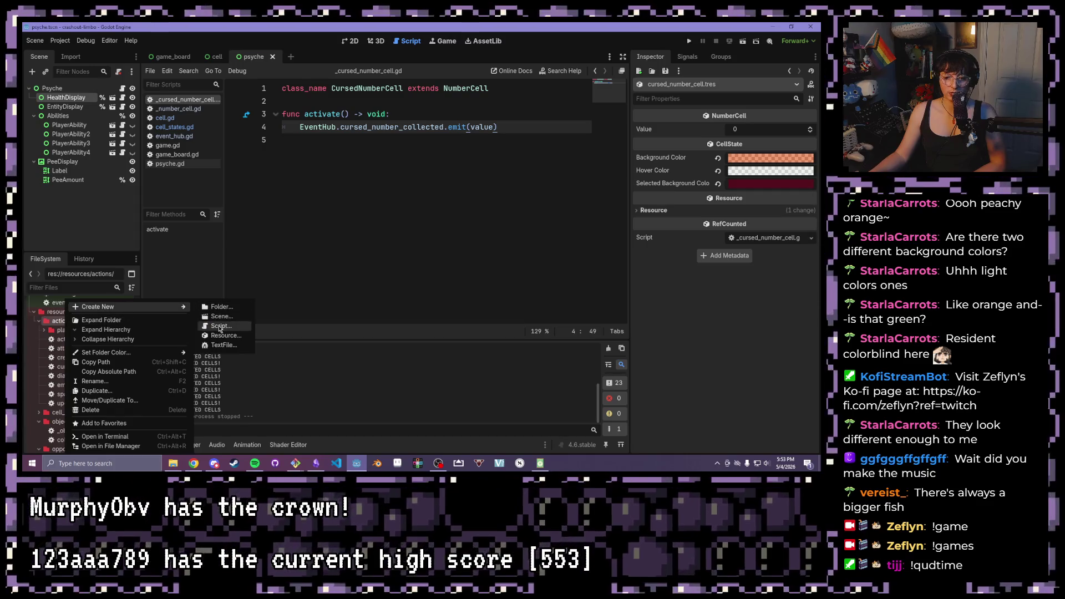
left_click(221, 326)
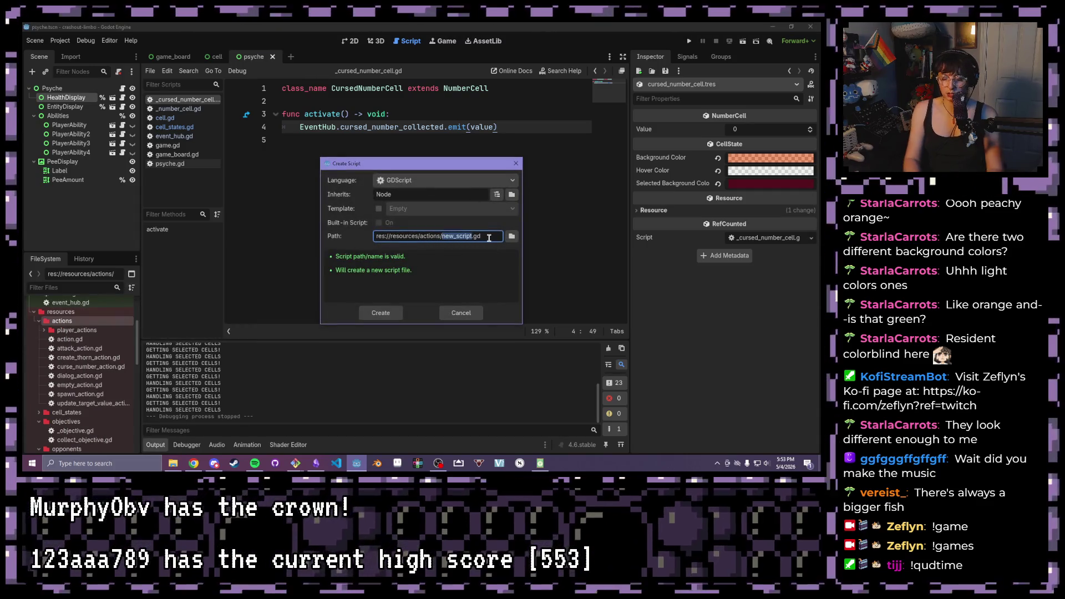
type("ac")
key("BackSpace")
key("BackSpace")
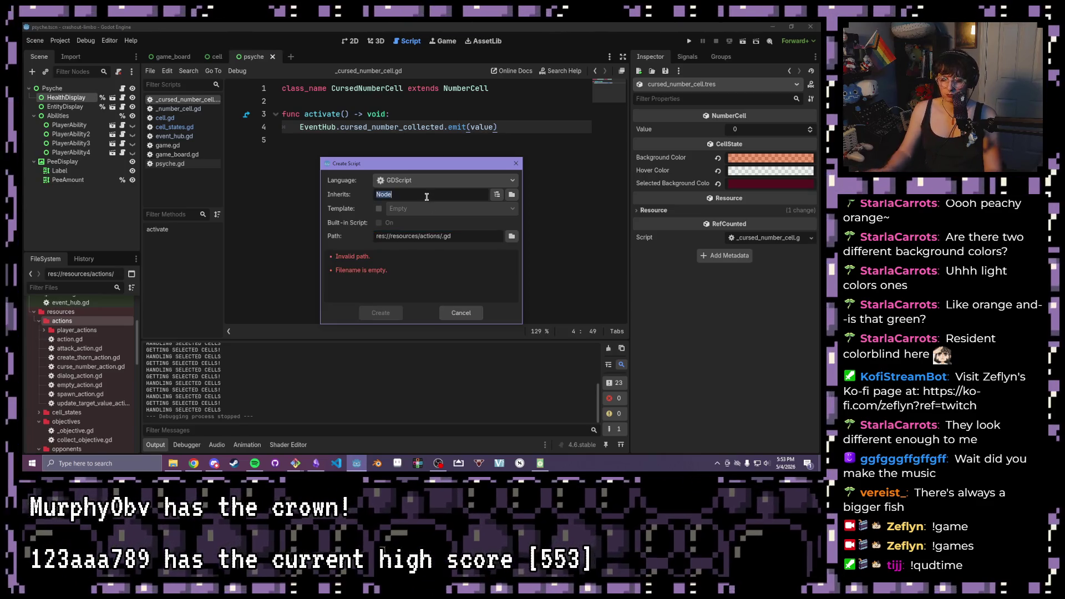
type("action")
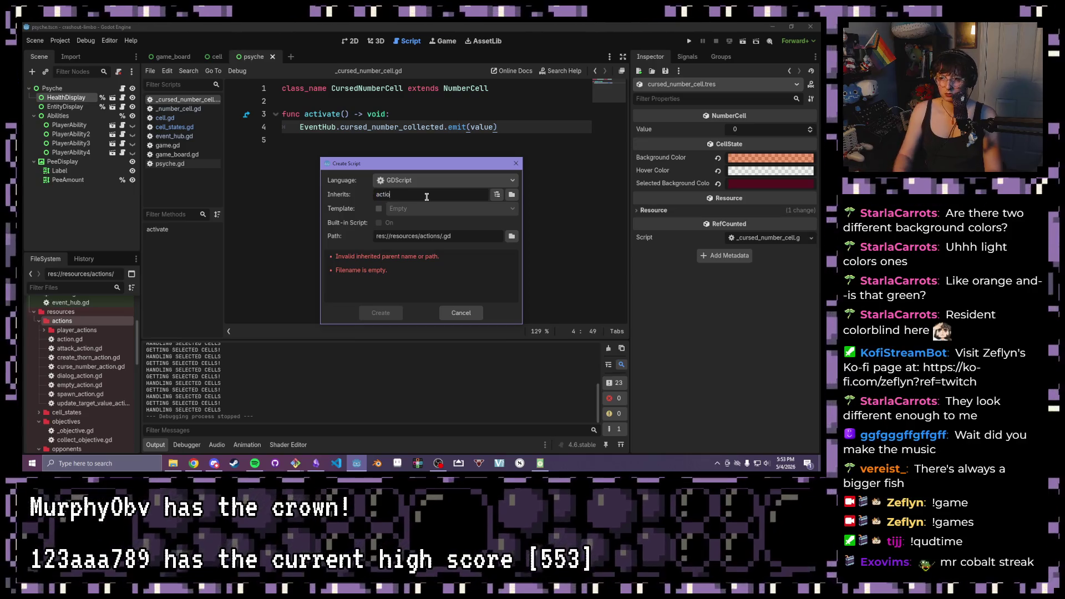
key("BackSpace")
key("BackSpace")
type("Action")
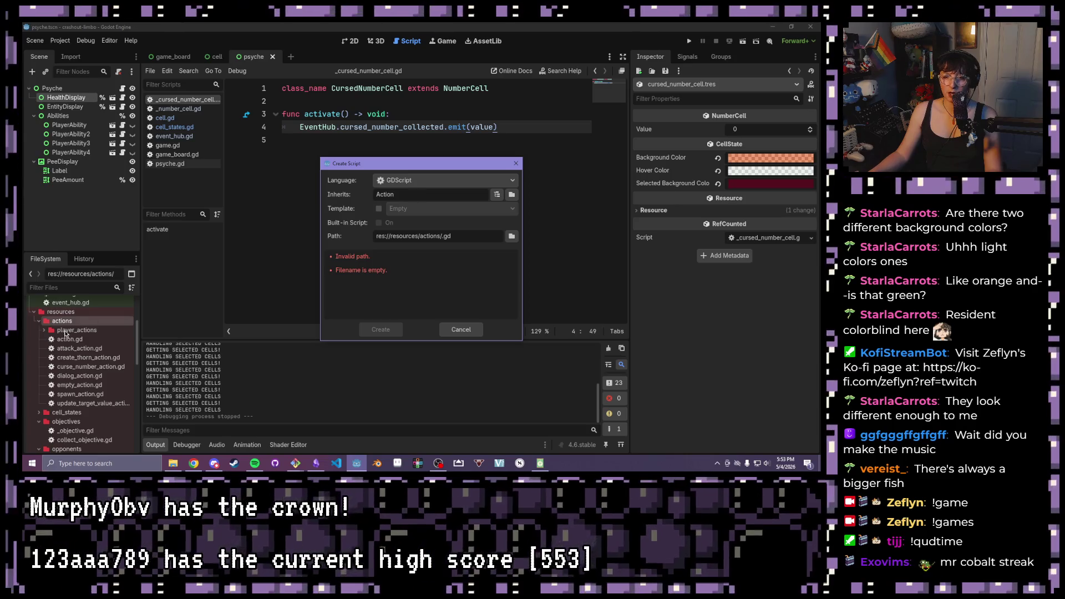
left_click(497, 196)
left_click(462, 330)
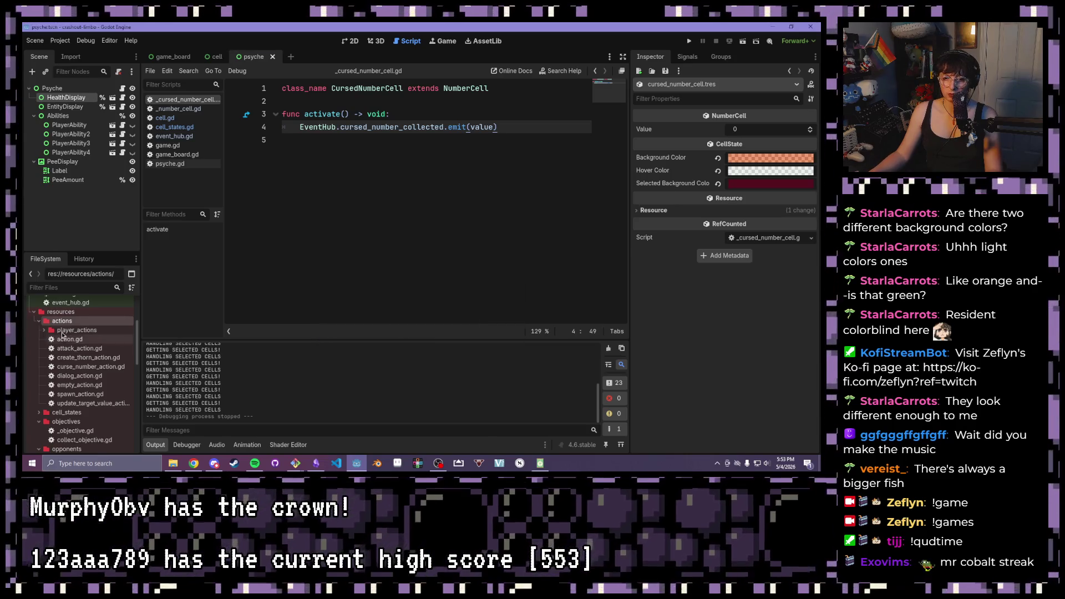
double_click(69, 339)
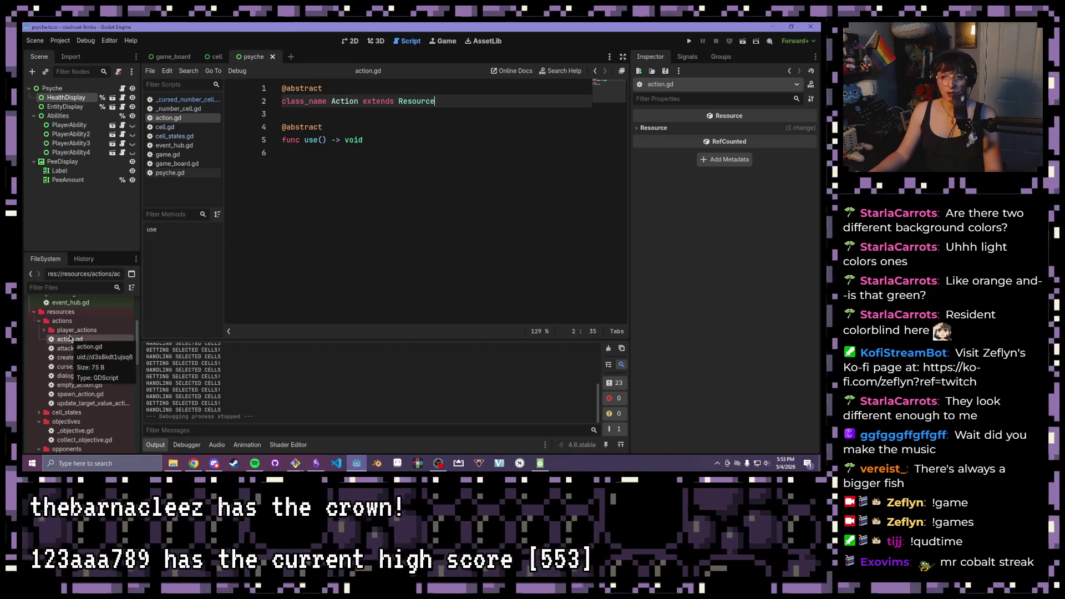
Step: Create refresh_cells_action.gd in resources/actions inheriting from Action
right_click(74, 321)
mouse_move(134, 309)
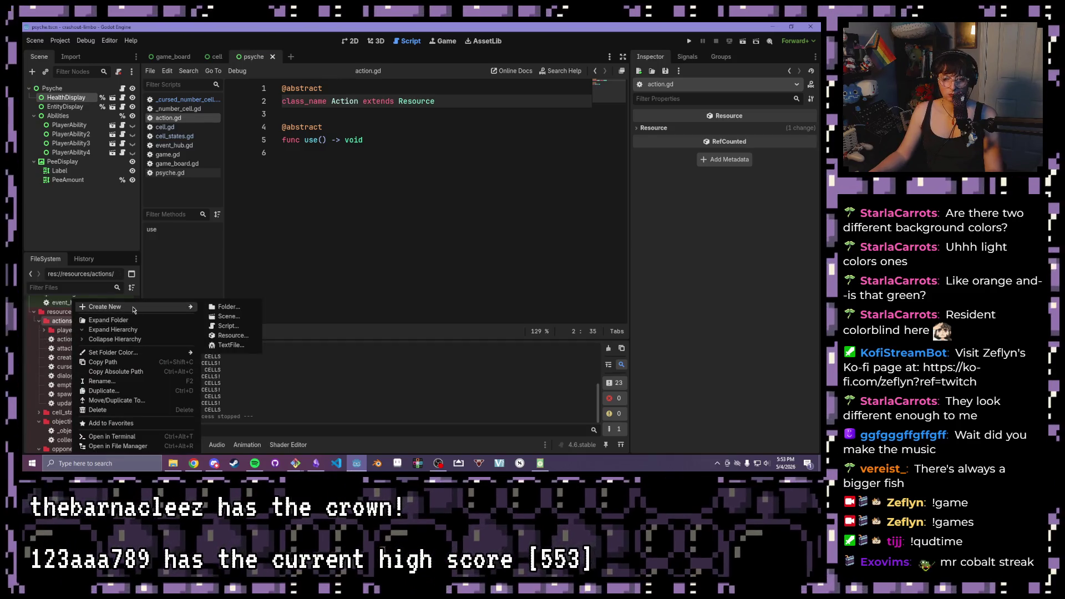
left_click(228, 326)
double_click(405, 187)
type("Action")
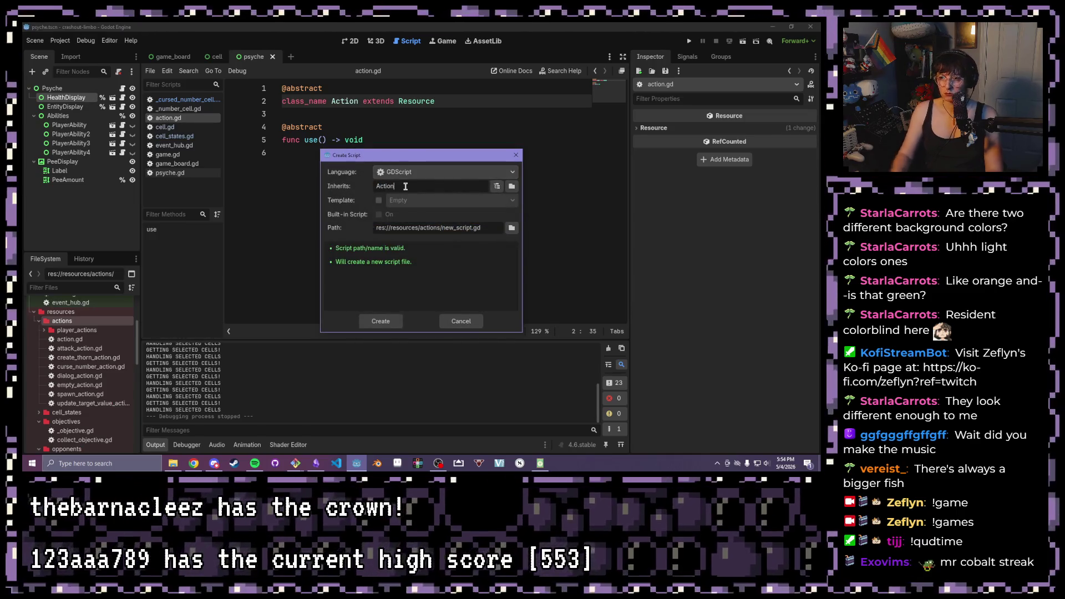
left_click_drag(472, 228, 442, 228)
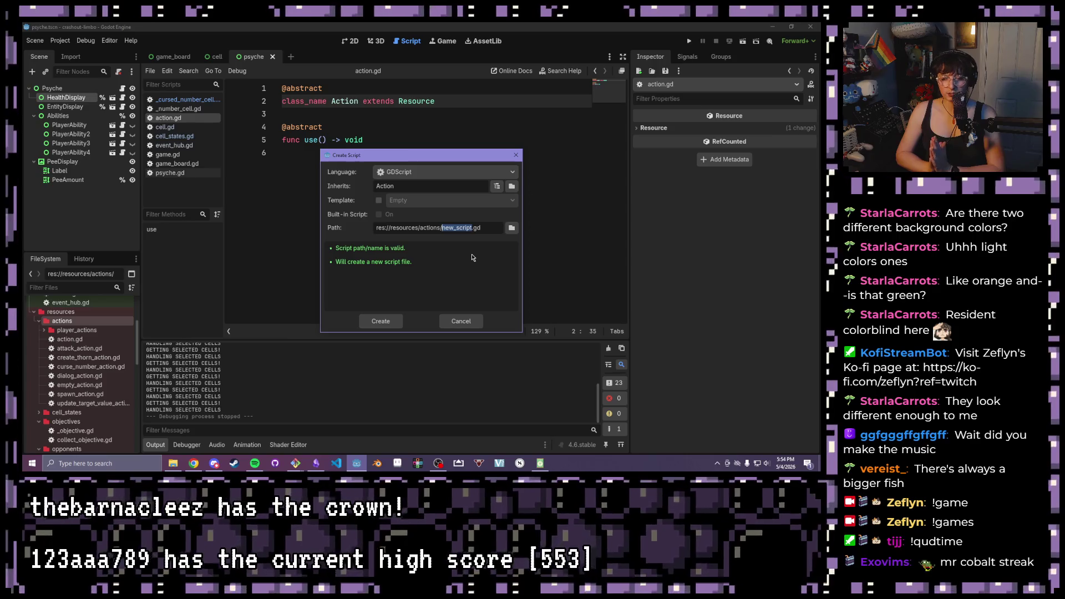
type("res")
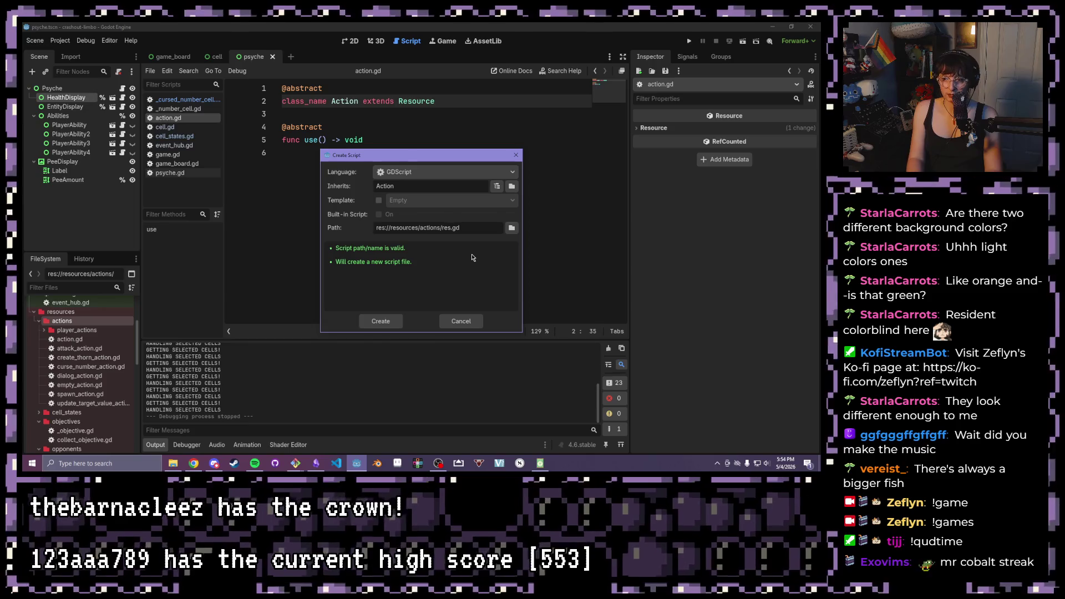
key("BackSpace")
type("fresh_cells")
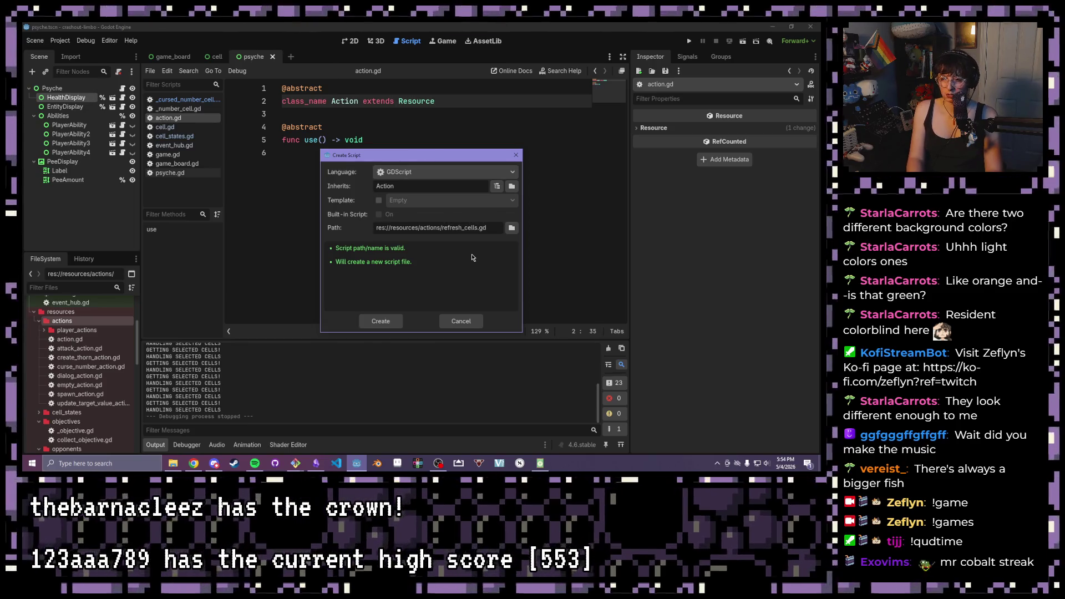
type("_action")
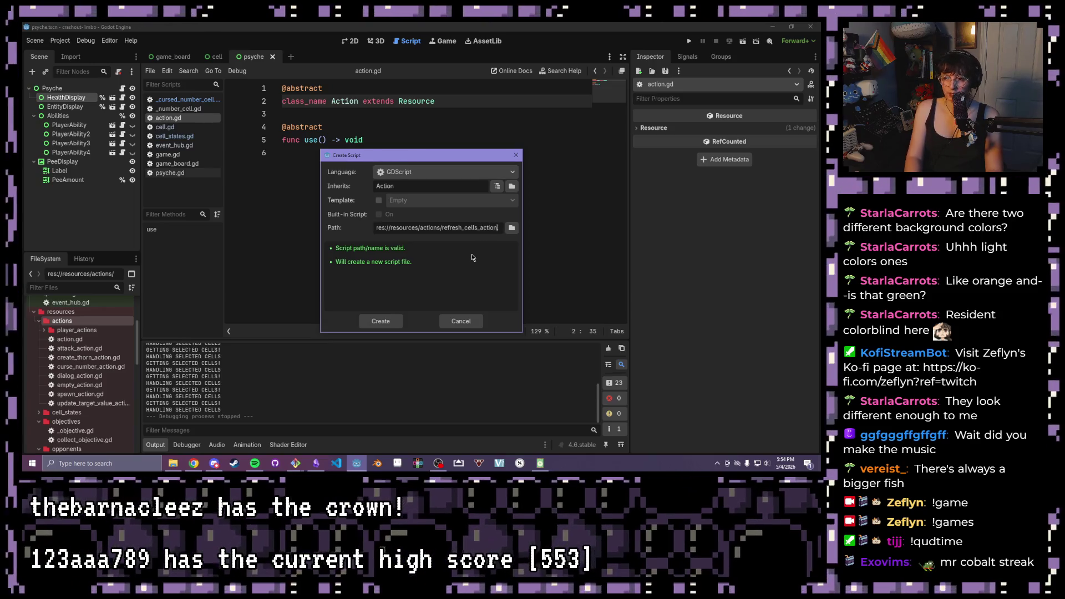
key("Return")
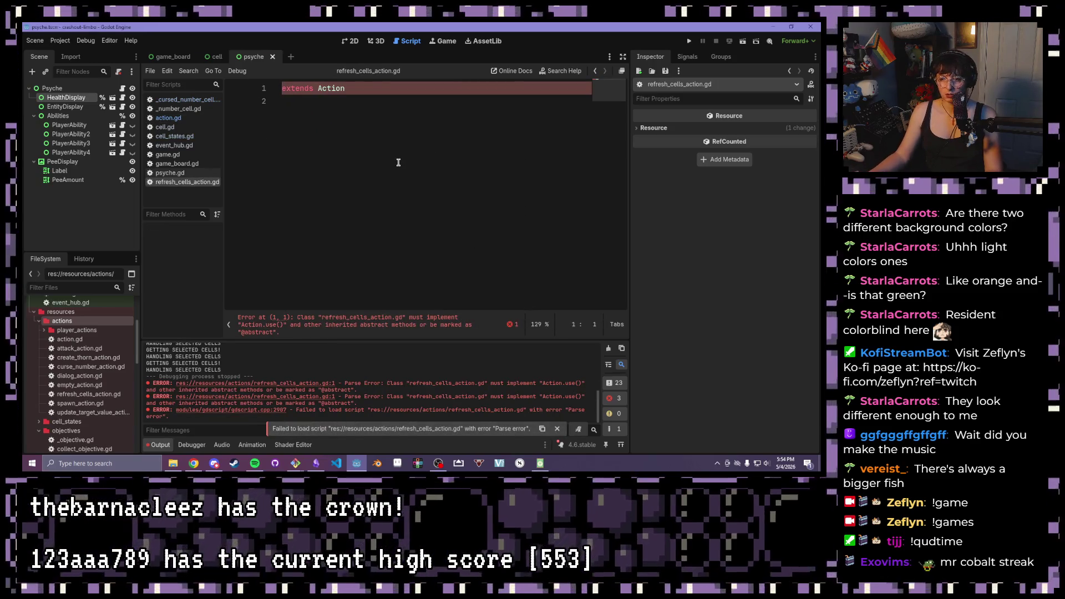
Step: Declare class_name RefreshCellAction at the top of the new script
left_click(352, 113)
key("Up")
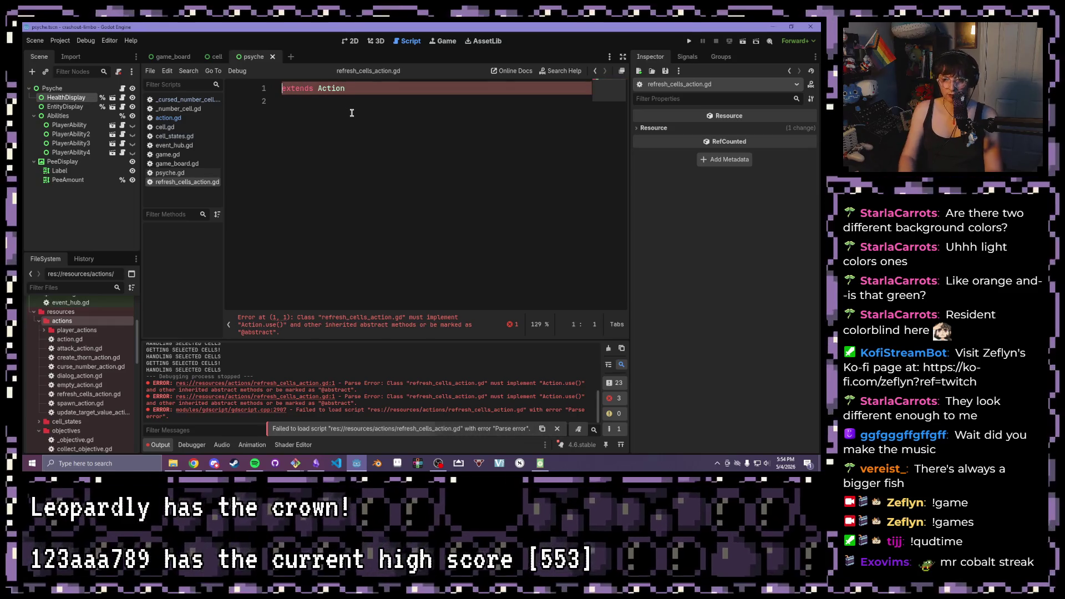
type("class_")
key("Return")
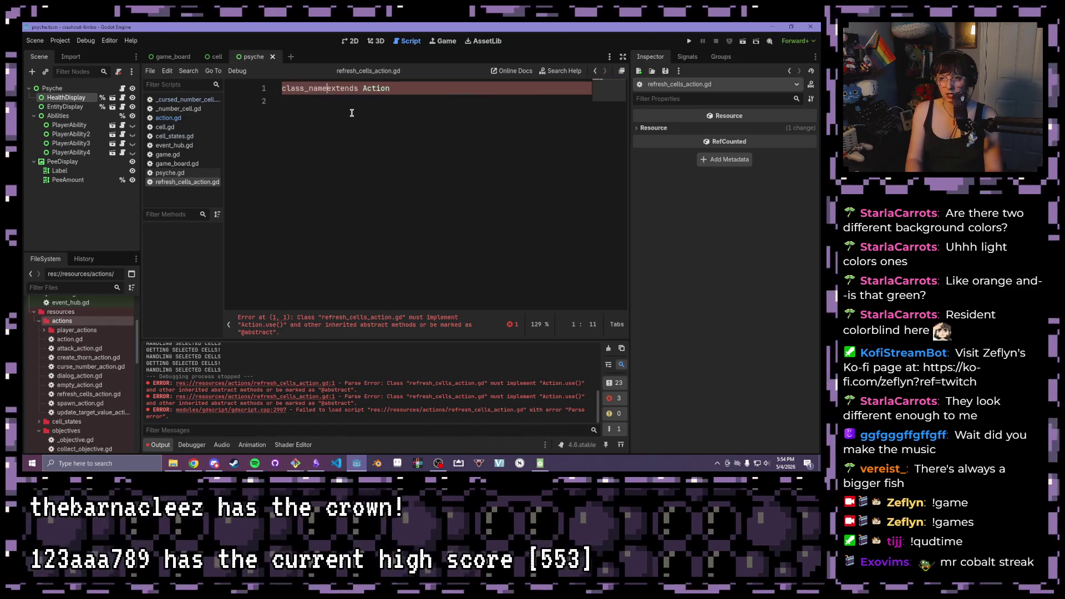
type("Re")
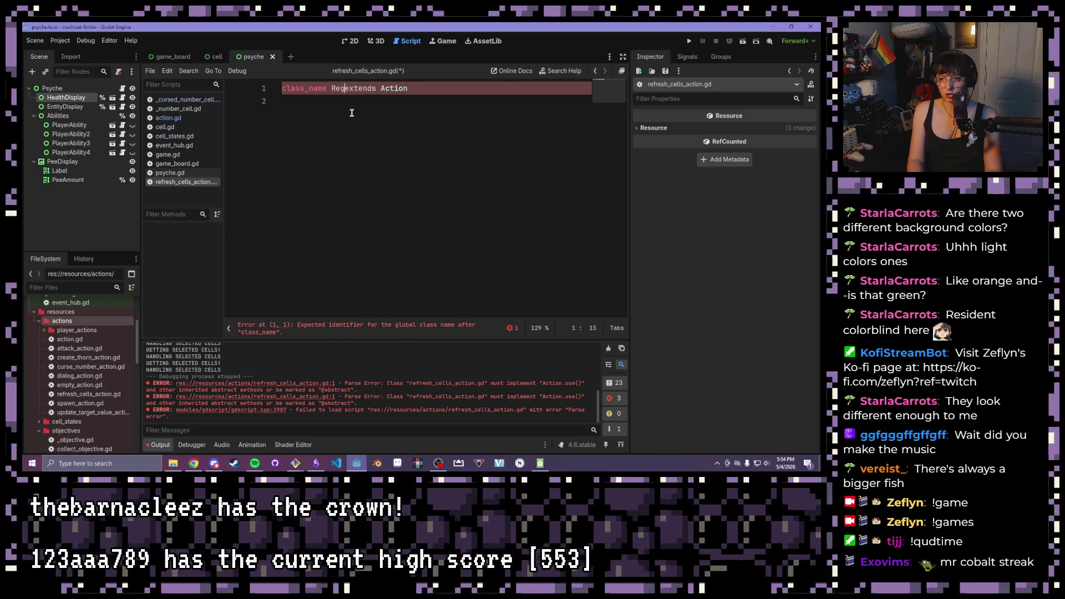
type("fresh")
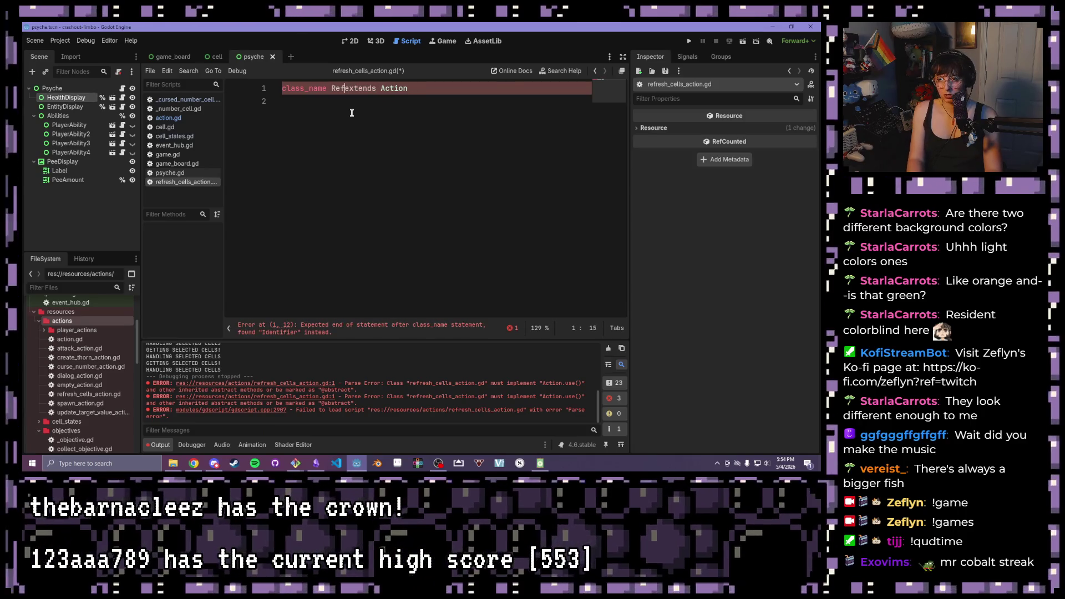
type("CellAction")
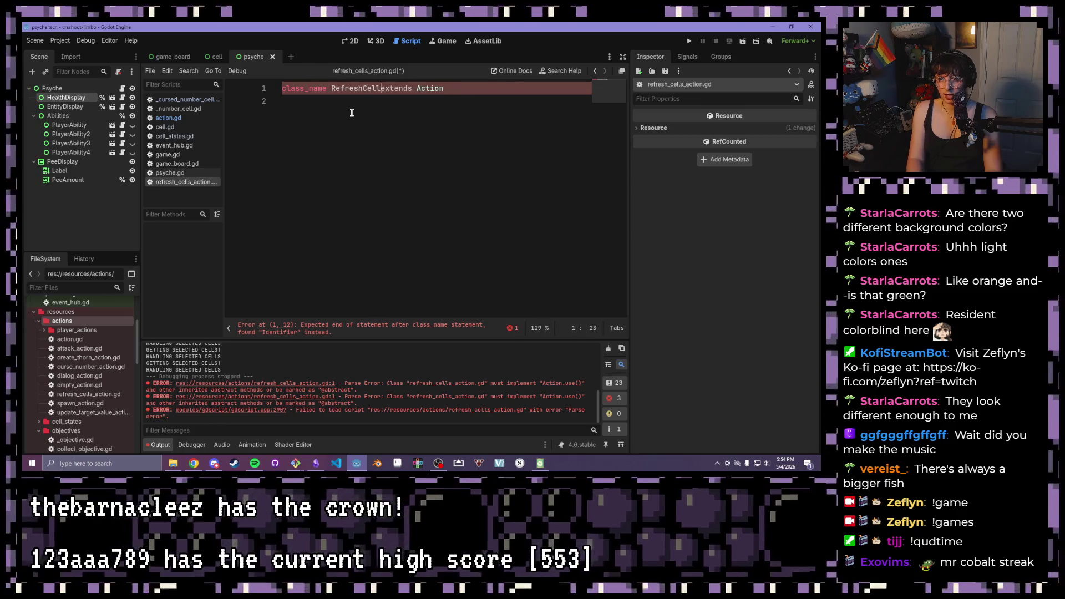
Step: Add a func use() -> void: stub containing pass
key("Down")
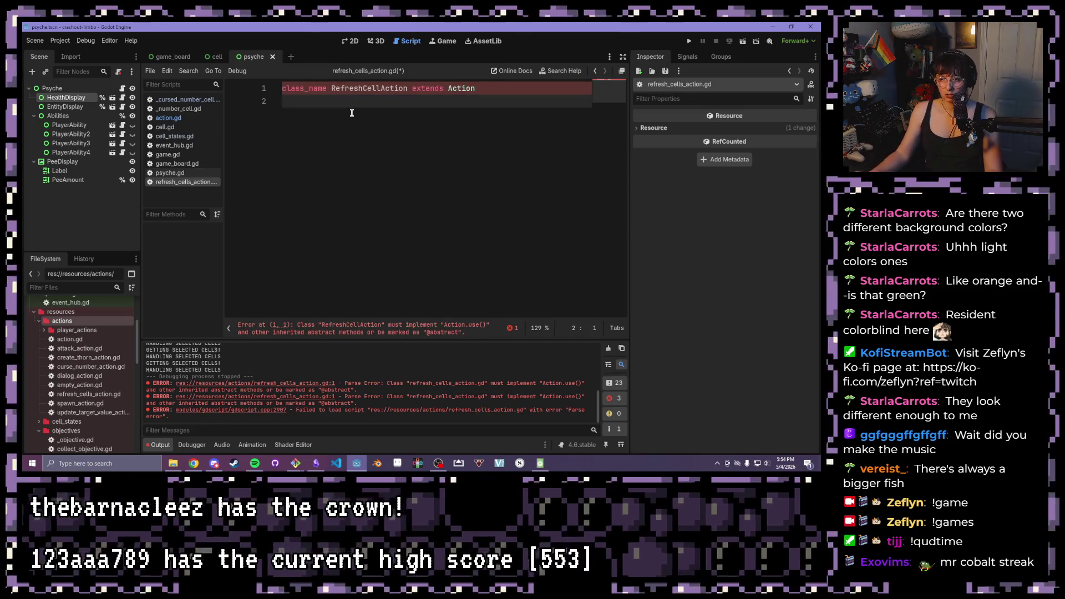
key("Return")
type("func use()")
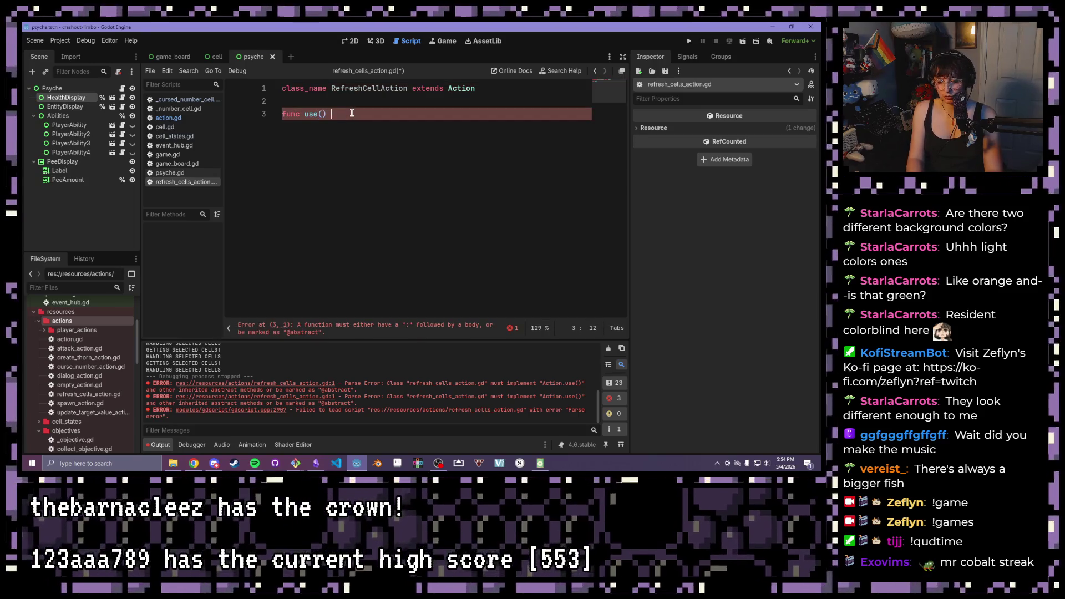
type(" -> void:")
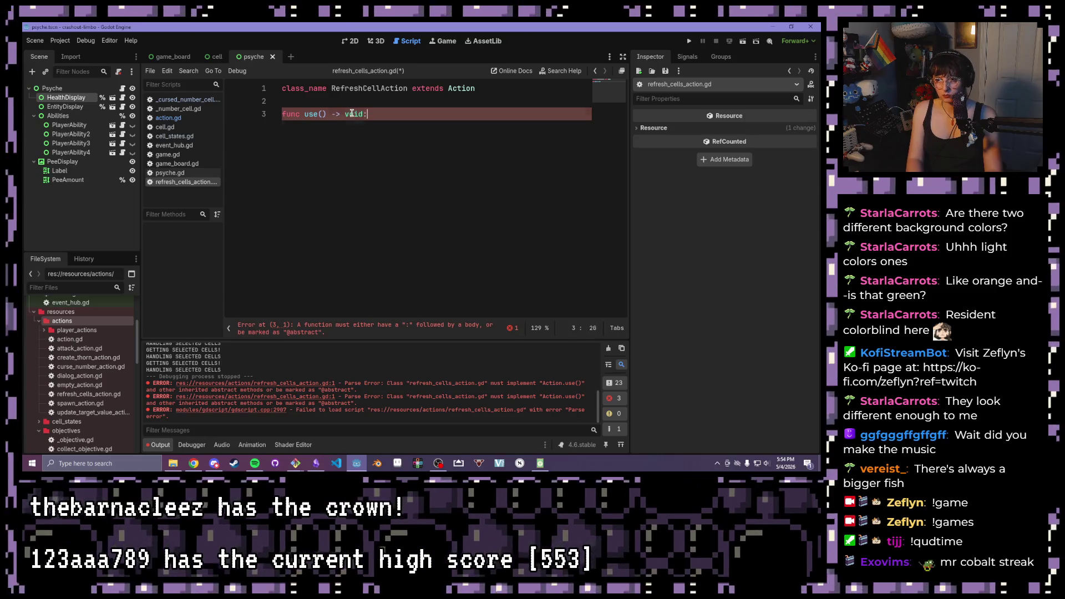
key("Return")
type("pass")
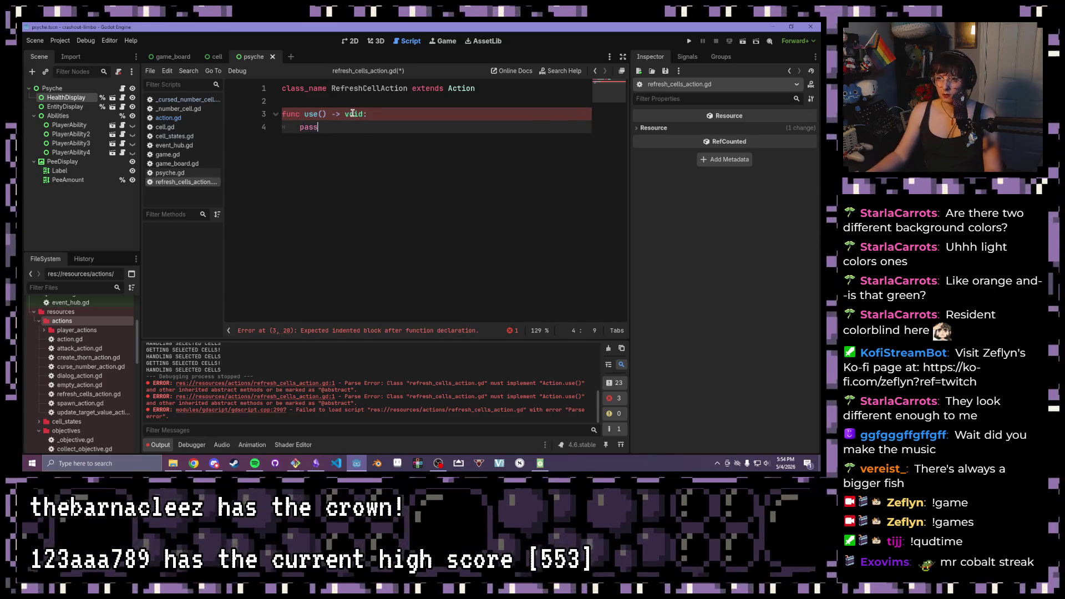
left_click(349, 99)
key("Return")
key("Return")
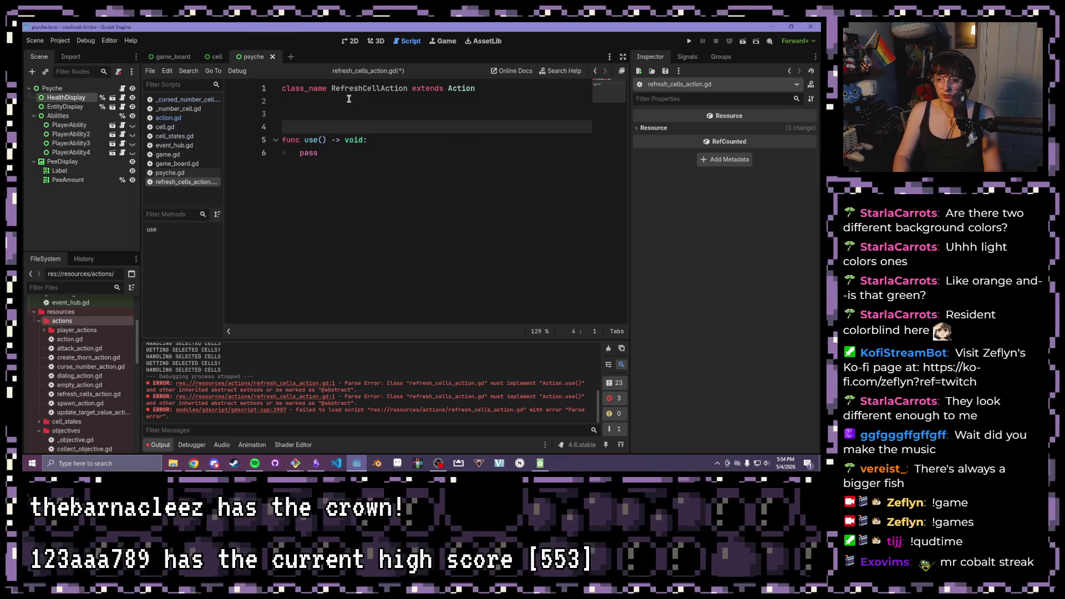
key("Up")
type("@export var ")
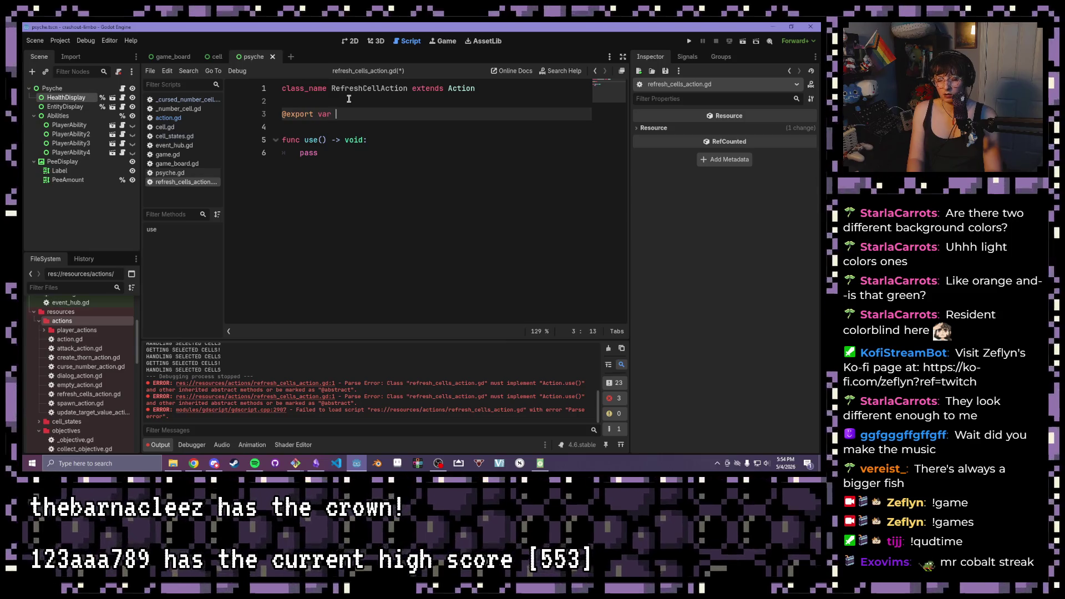
type("amount: int")
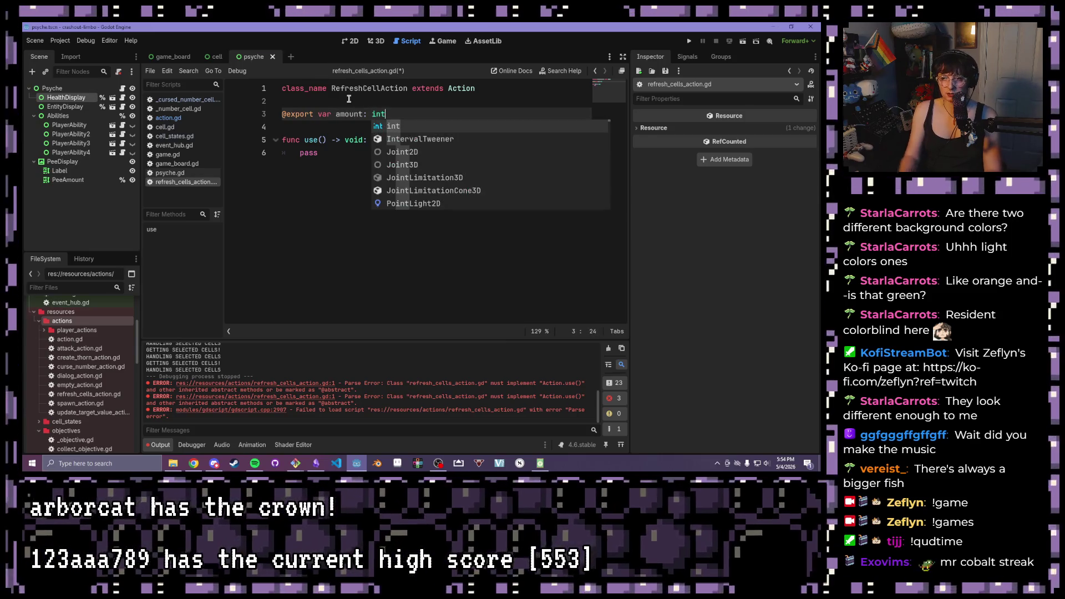
Step: Add 'var icon: Texture2D = preload()' below the amount export and bring up path suggestions
left_click(349, 99)
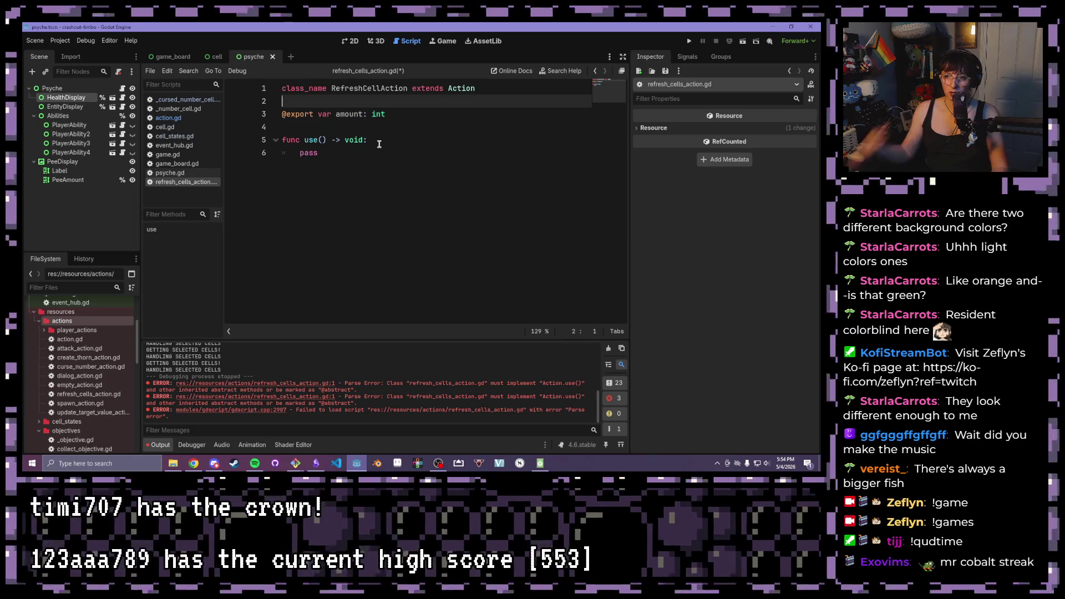
left_click(417, 114)
key("Return")
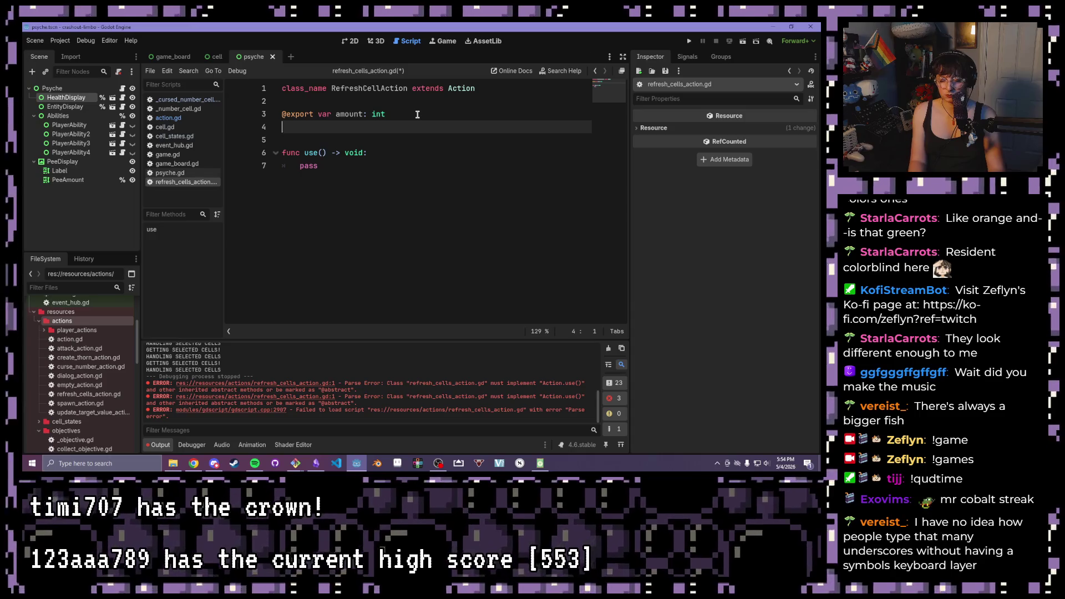
key("Return")
type("var icon: ")
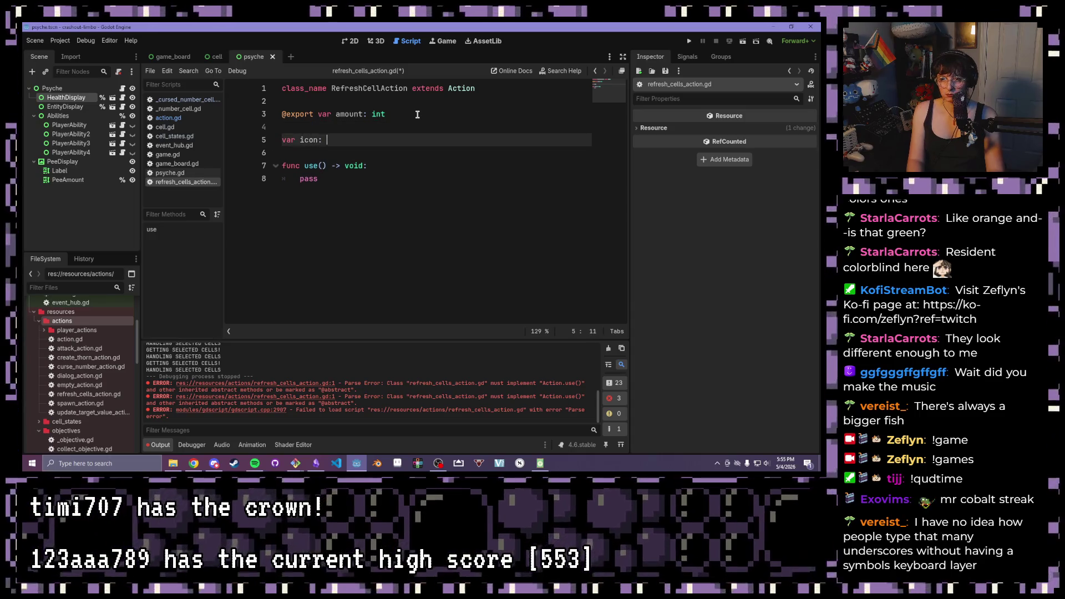
type("Texture2D:")
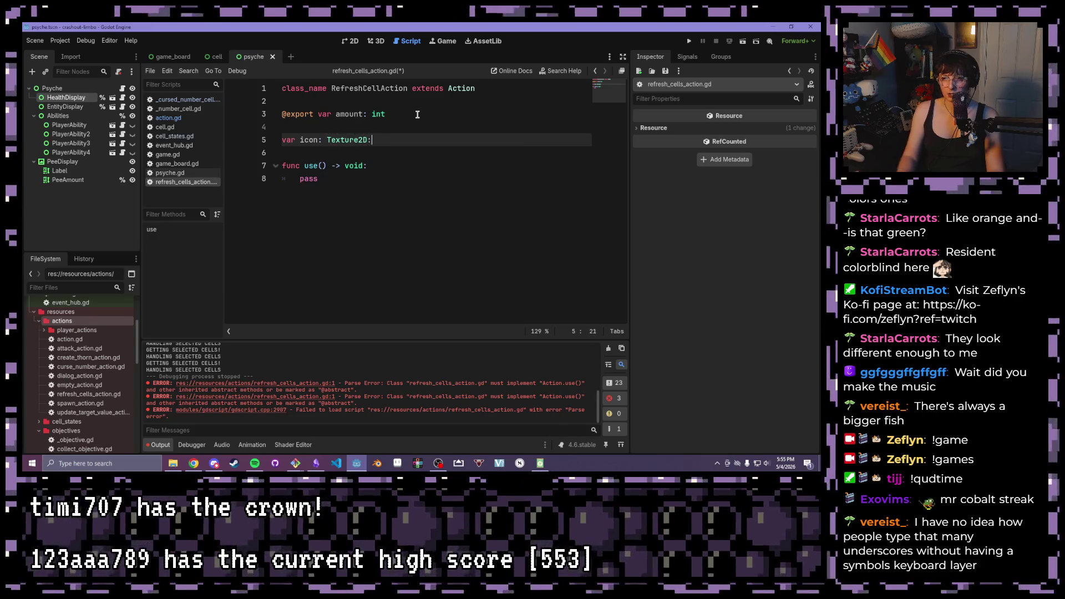
key("BackSpace")
type("= ")
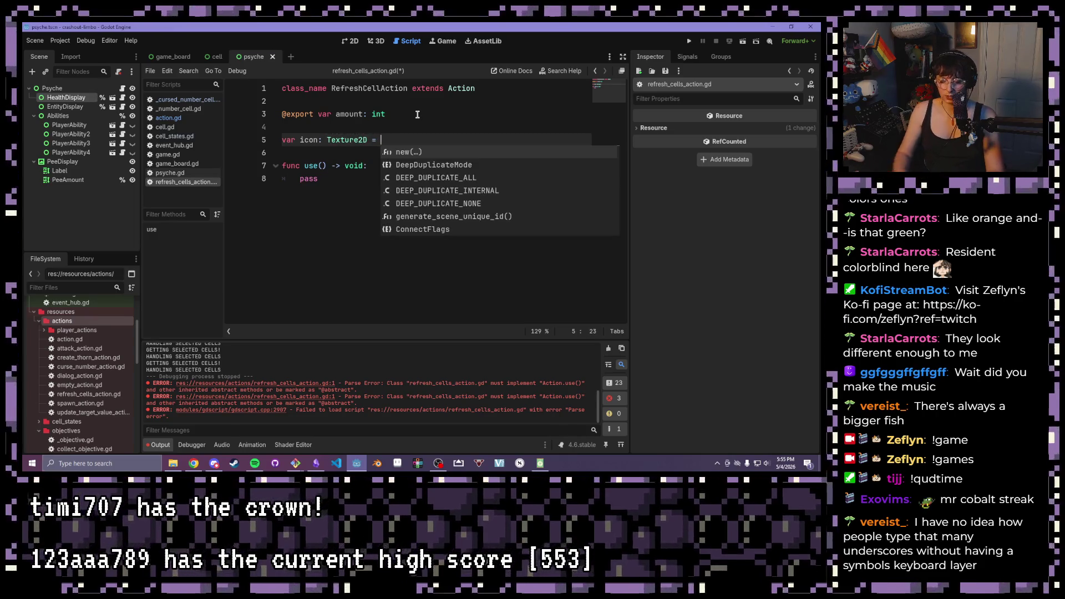
type("pre;p")
key("BackSpace")
key("BackSpace")
type("load(")
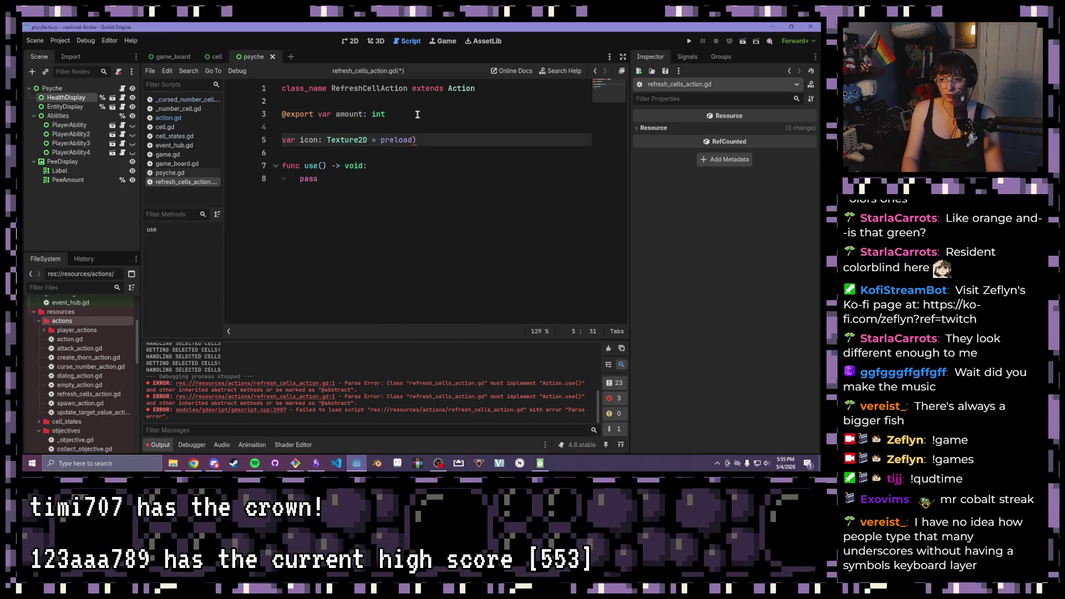
key("ctrl+space")
scroll(51, 406, "up", 3)
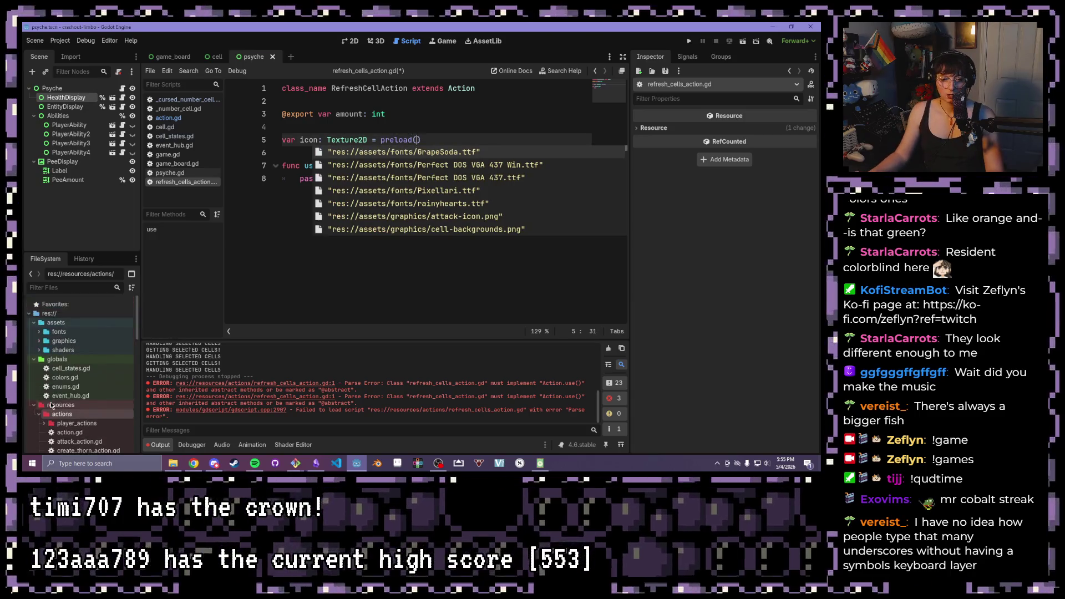
Step: Drag question-icon.png from assets/graphics into preload() to load res://assets/graphics/question-icon.png
left_click(39, 333)
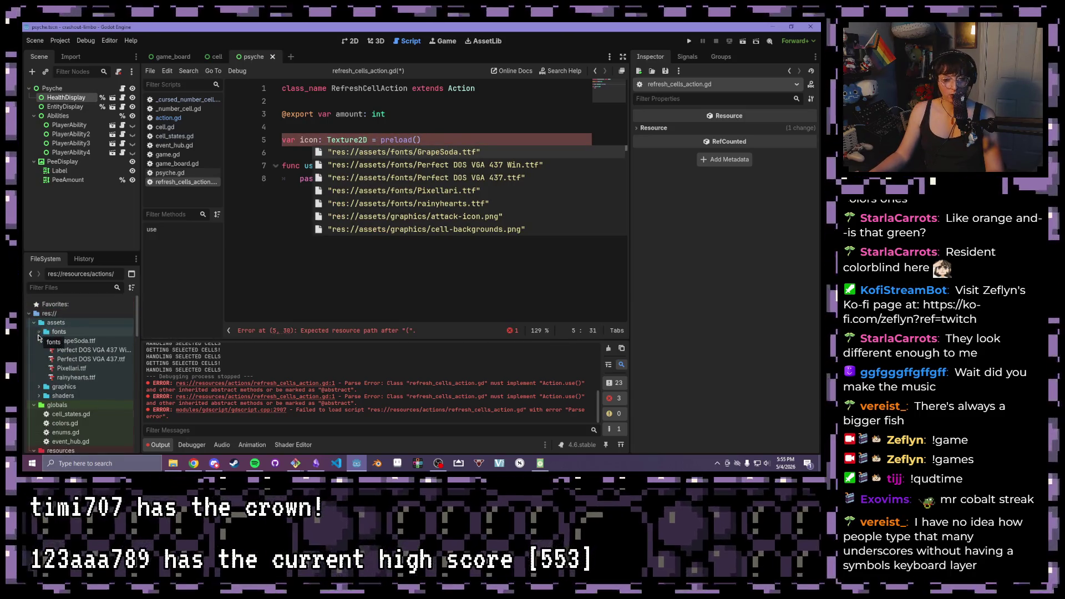
left_click(39, 332)
left_click(38, 341)
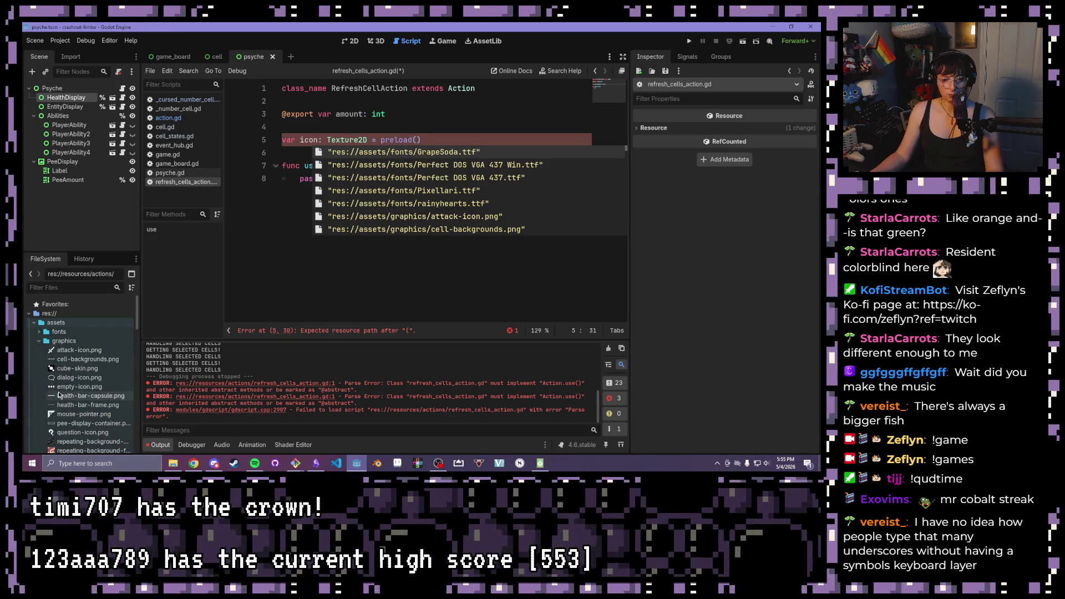
scroll(64, 389, "down", 1)
mouse_move(83, 414)
left_mouse_down()
mouse_move(467, 224)
mouse_move(359, 190)
mouse_move(417, 140)
left_mouse_up()
left_click(444, 162)
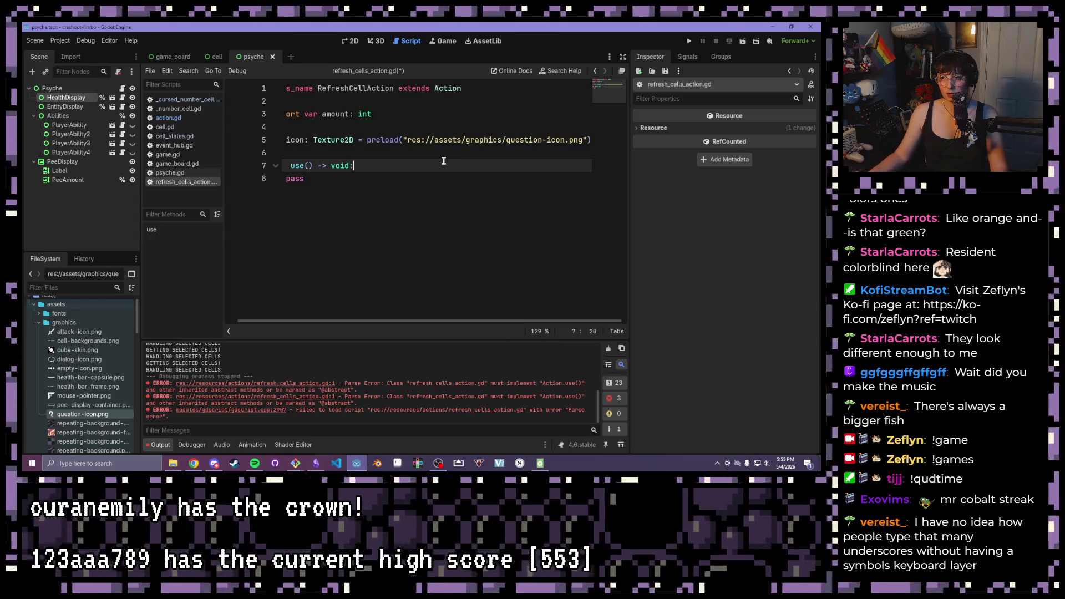
left_click_drag(478, 320, 465, 320)
left_click(325, 178)
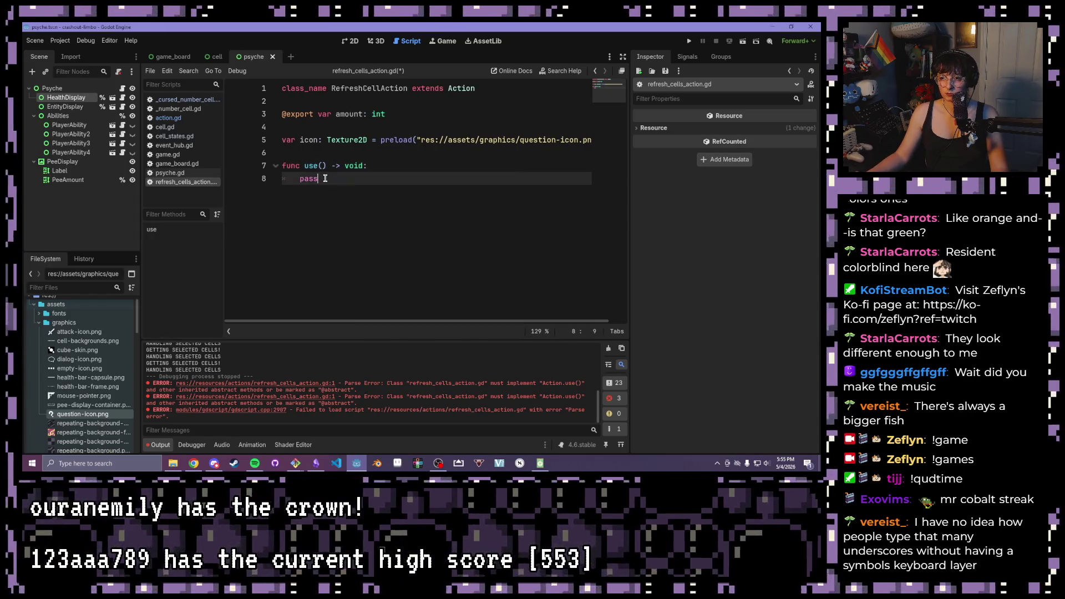
Step: Remove the blank line above icon and replace pass with EventHub.refresh_cells.emit(amount)
left_click(282, 141)
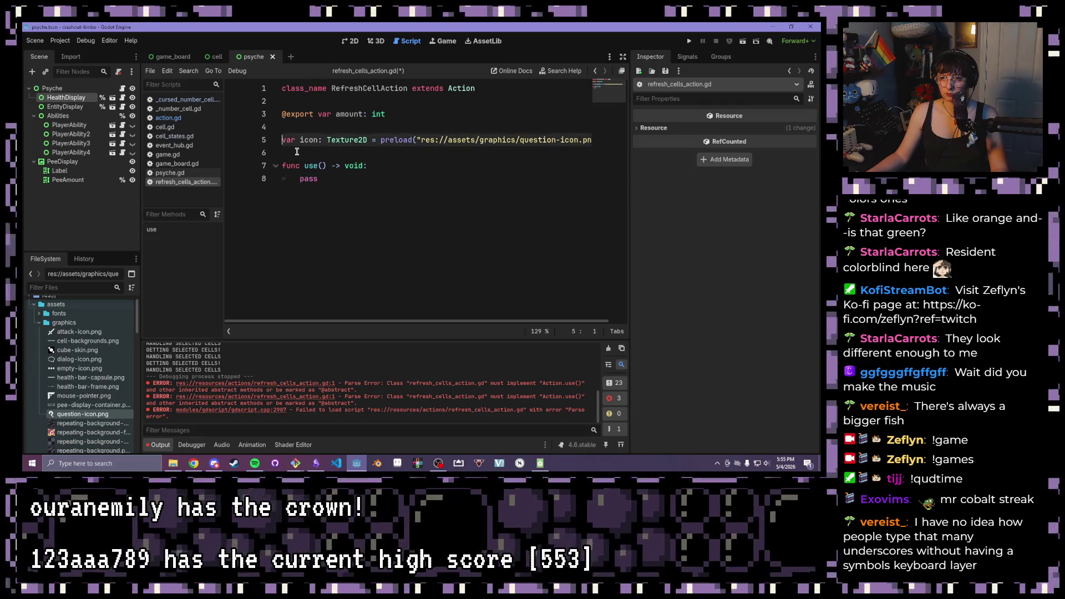
key("BackSpace")
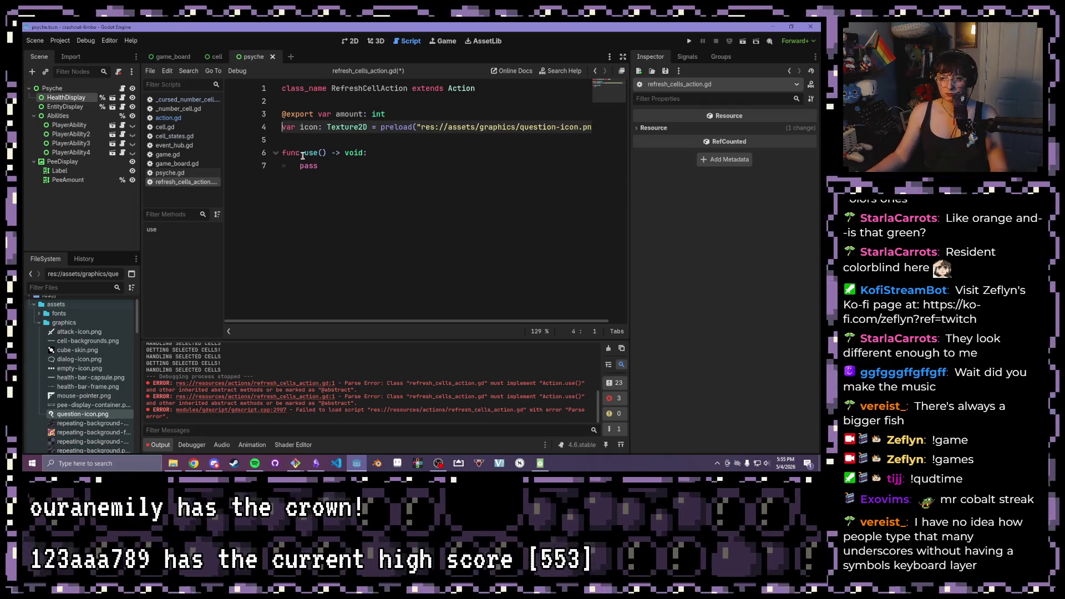
left_click(335, 173)
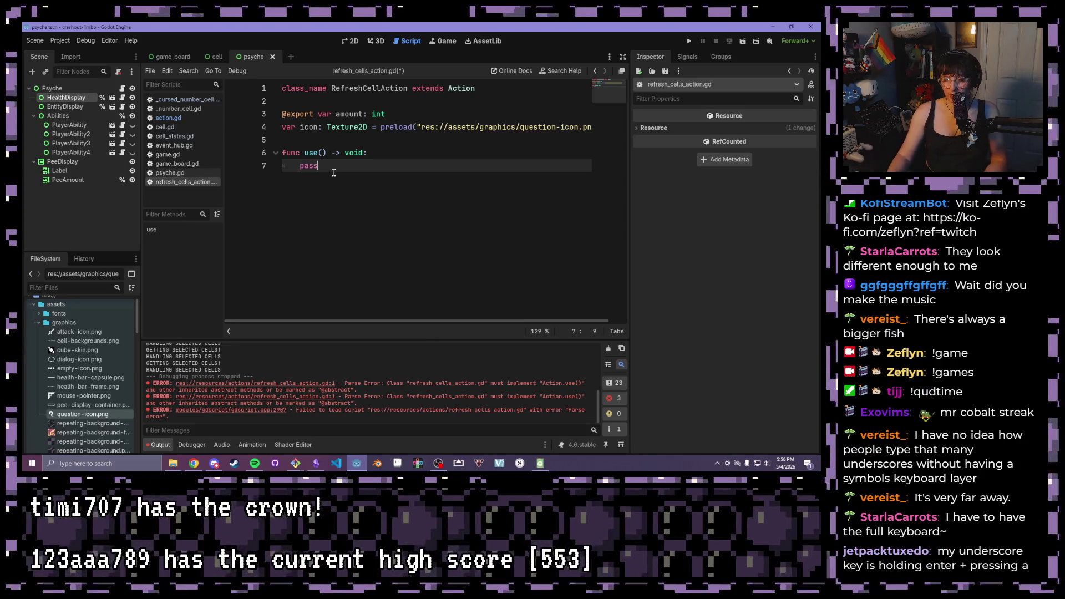
key("BackSpace")
key("BackSpace")
key("BackSpace")
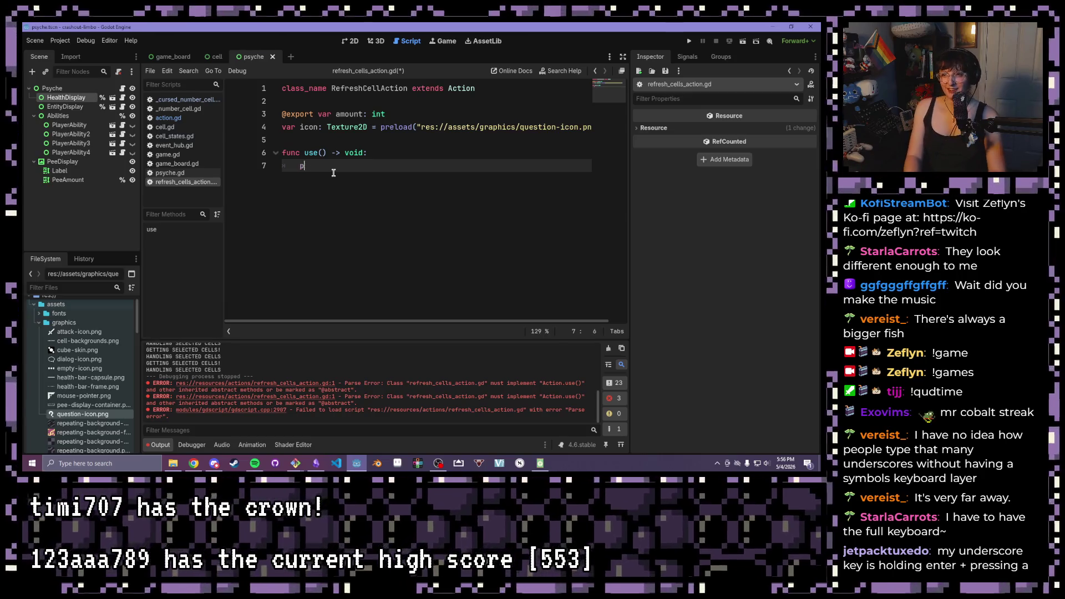
type("EventHub.")
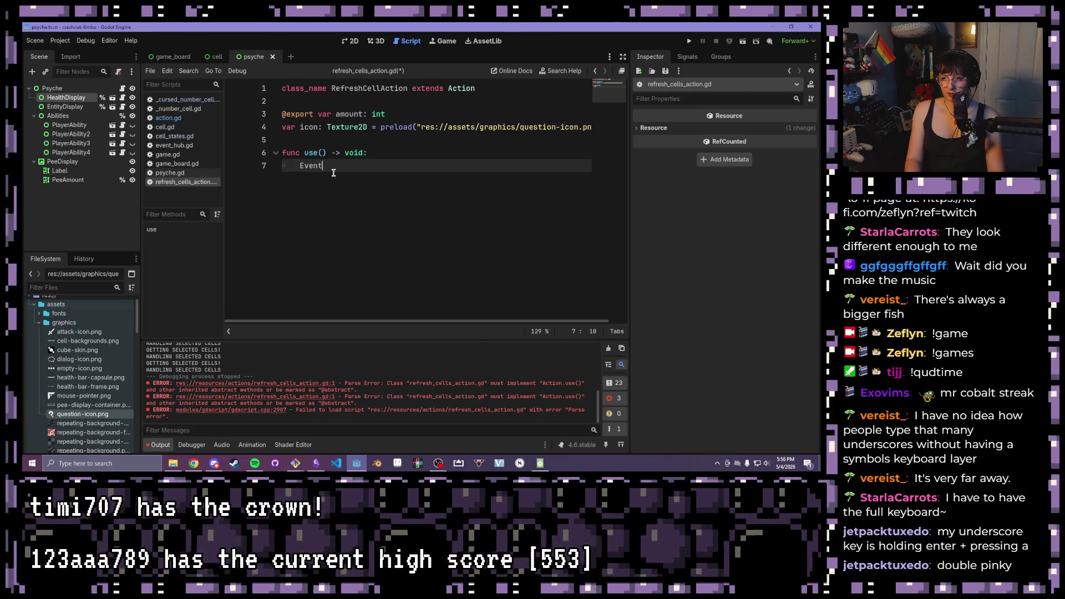
type("re")
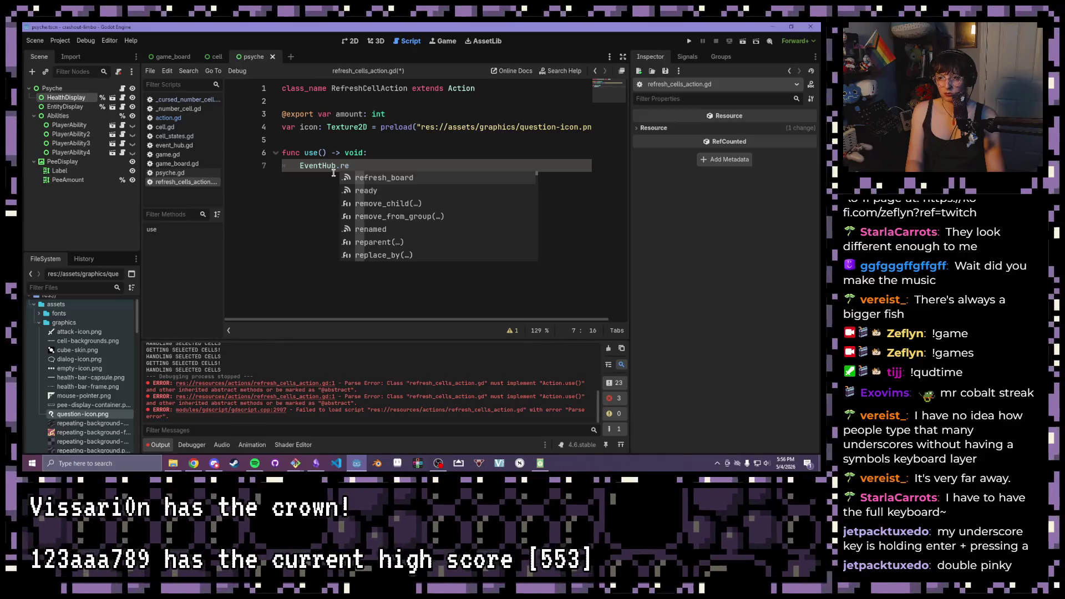
type("fresh_cells")
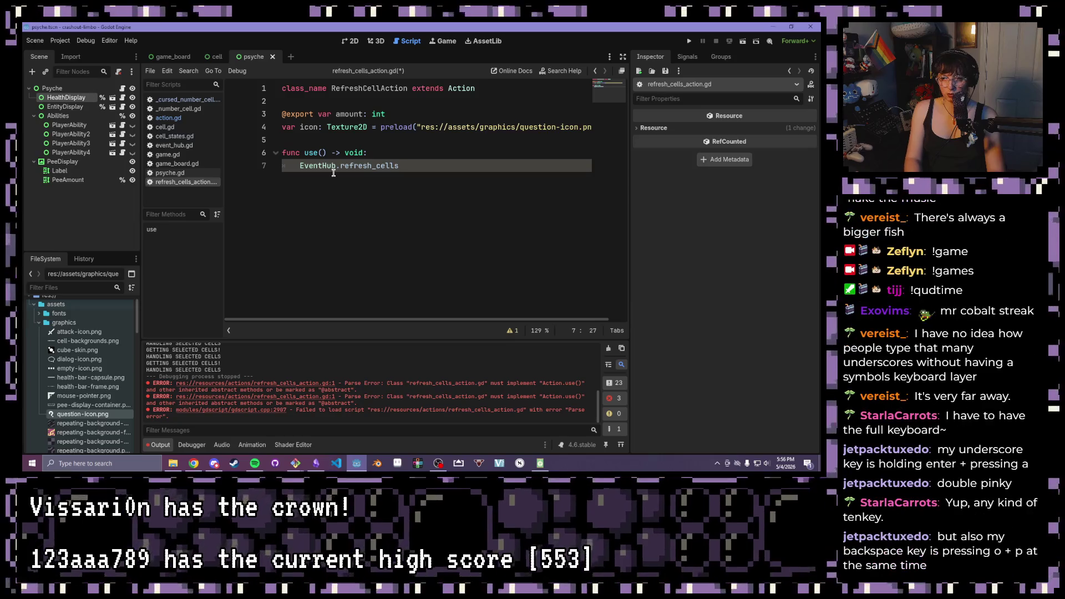
type(".emit(amout")
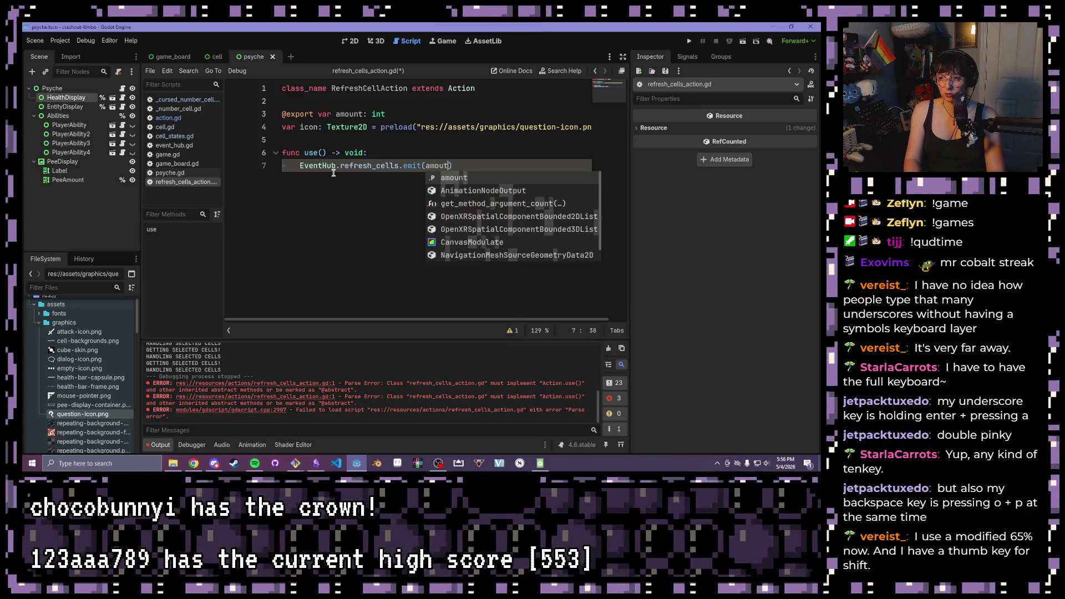
key("Return")
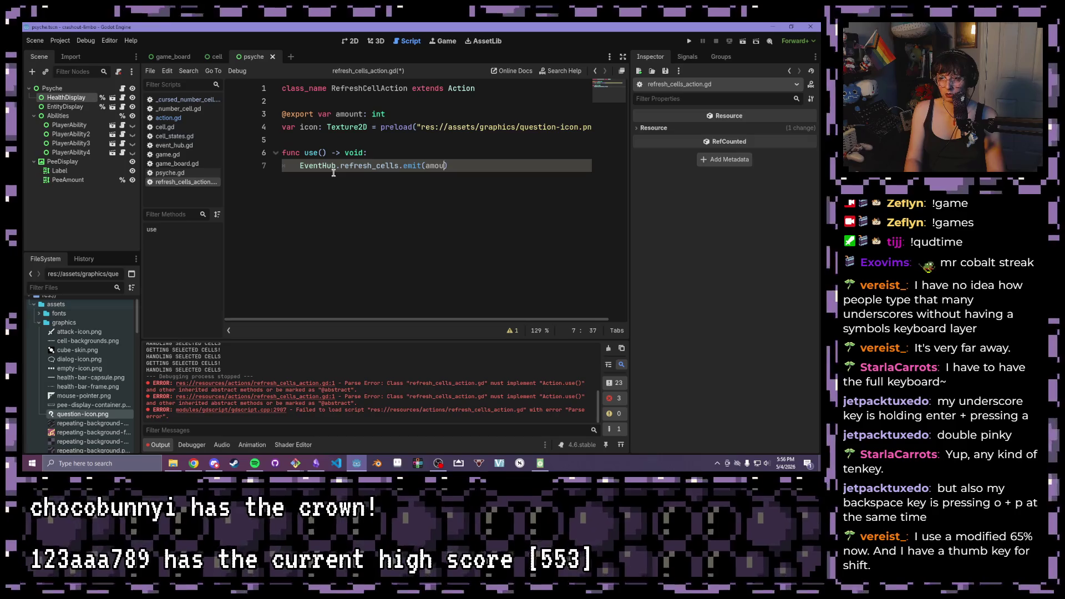
Step: Add an empty line after the emit call, save the script, and switch to game_board.gd
key("End")
key("Return")
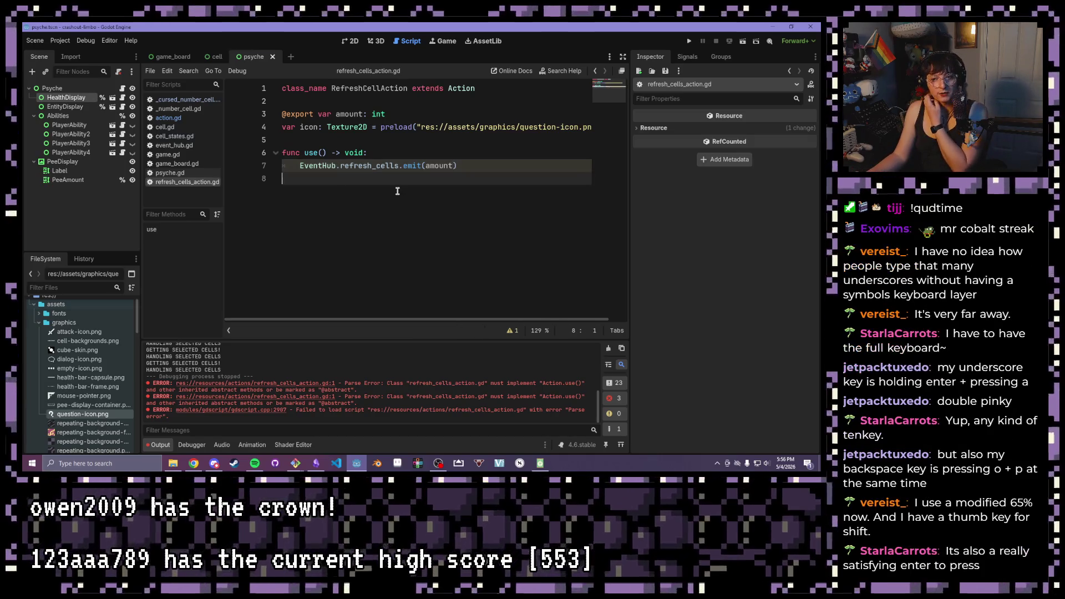
key("ctrl+s")
left_click(177, 163)
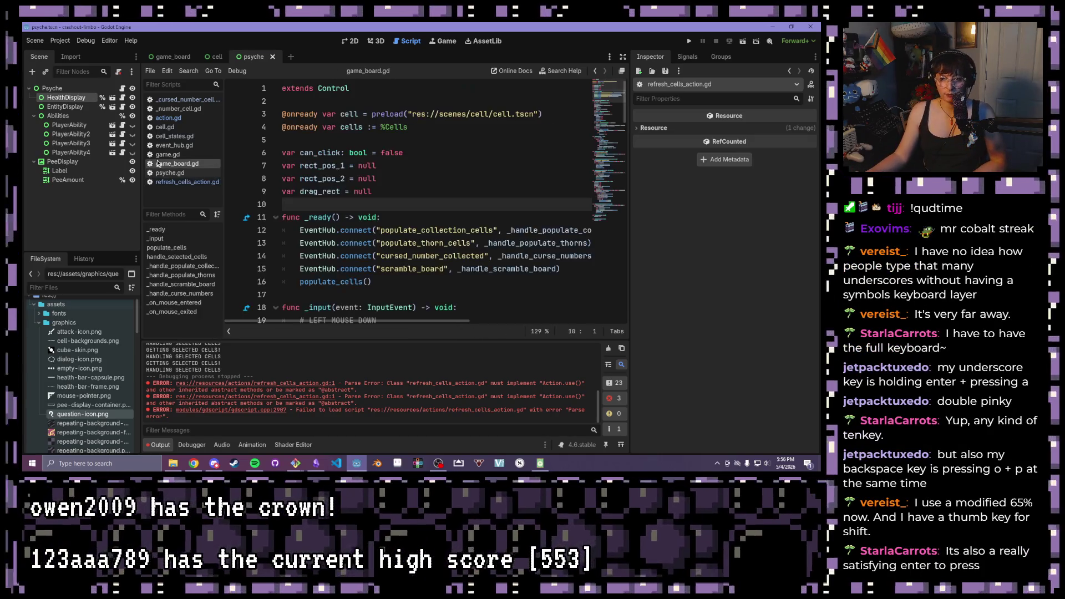
Step: Change event_hub.gd's signal refresh_board(magnitude: int) to refresh_cells(amount: int) and save
scroll(423, 176, "up", 2)
left_click(181, 145)
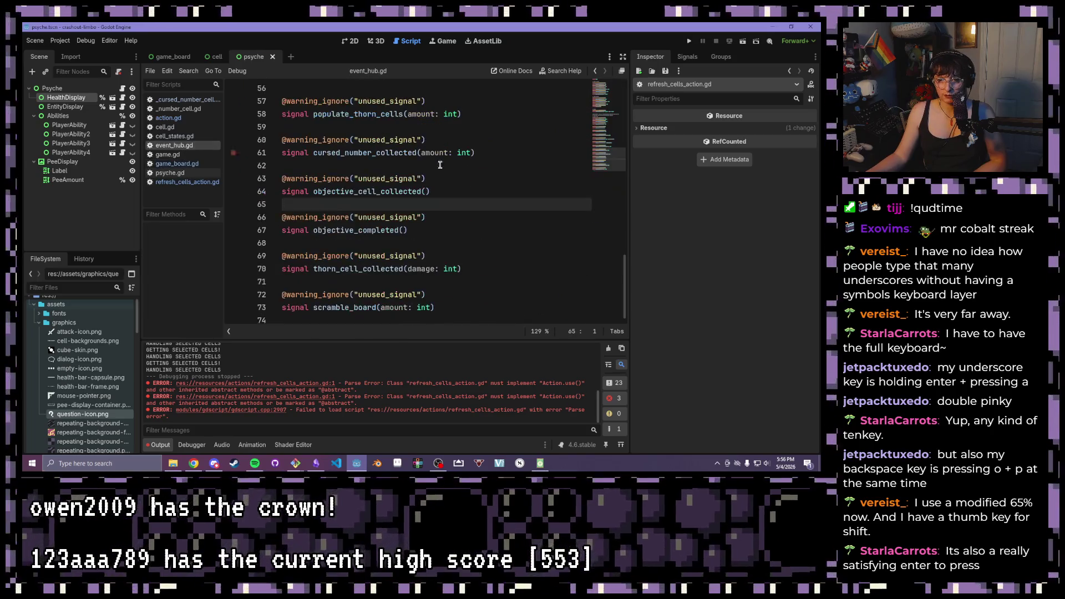
scroll(366, 180, "up", 4)
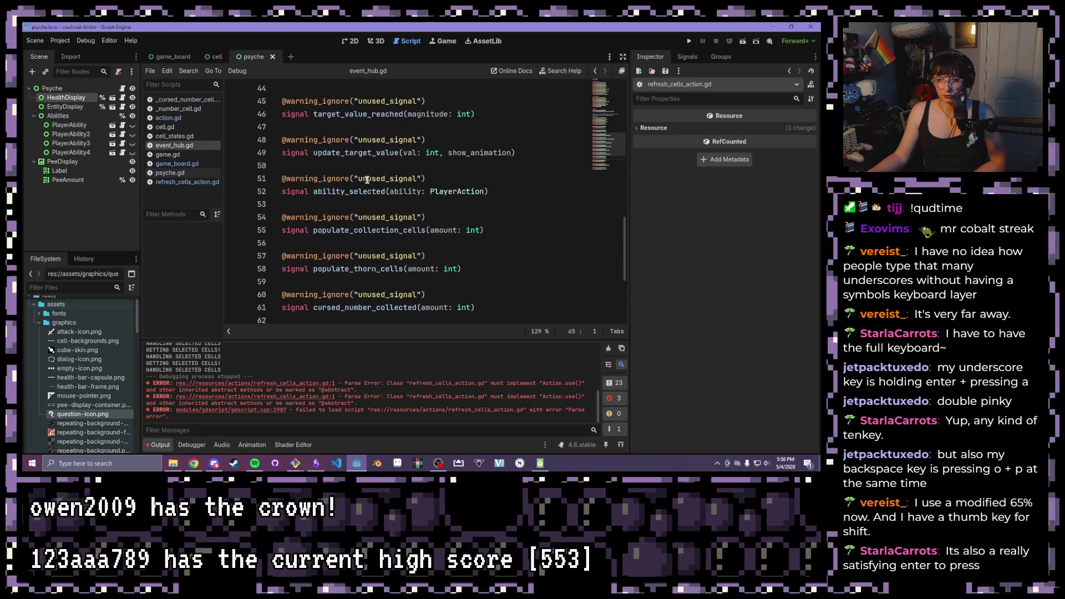
scroll(367, 180, "up", 2)
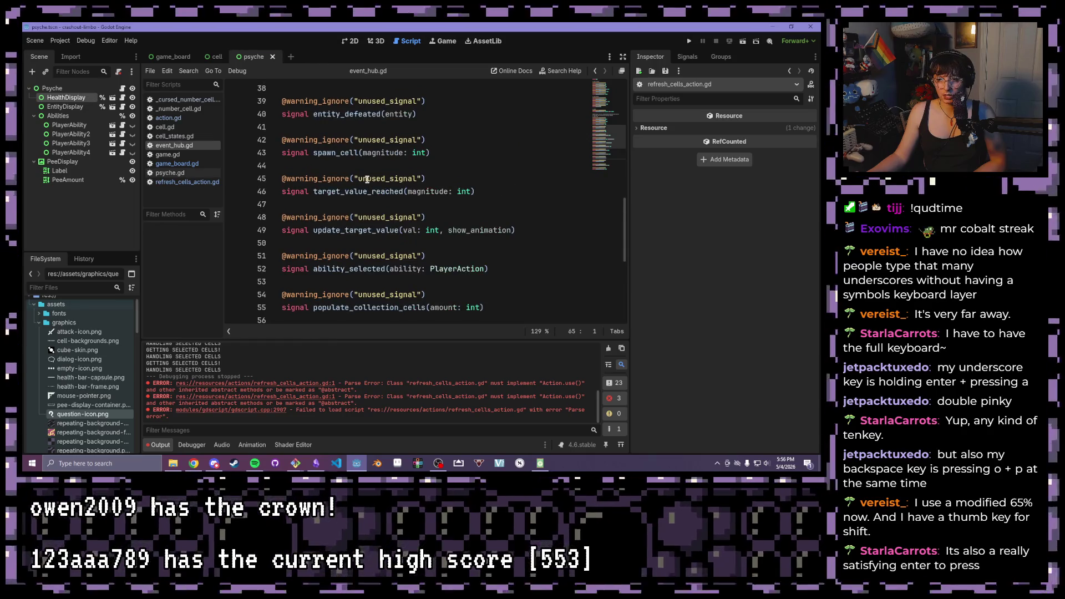
scroll(367, 180, "up", 2)
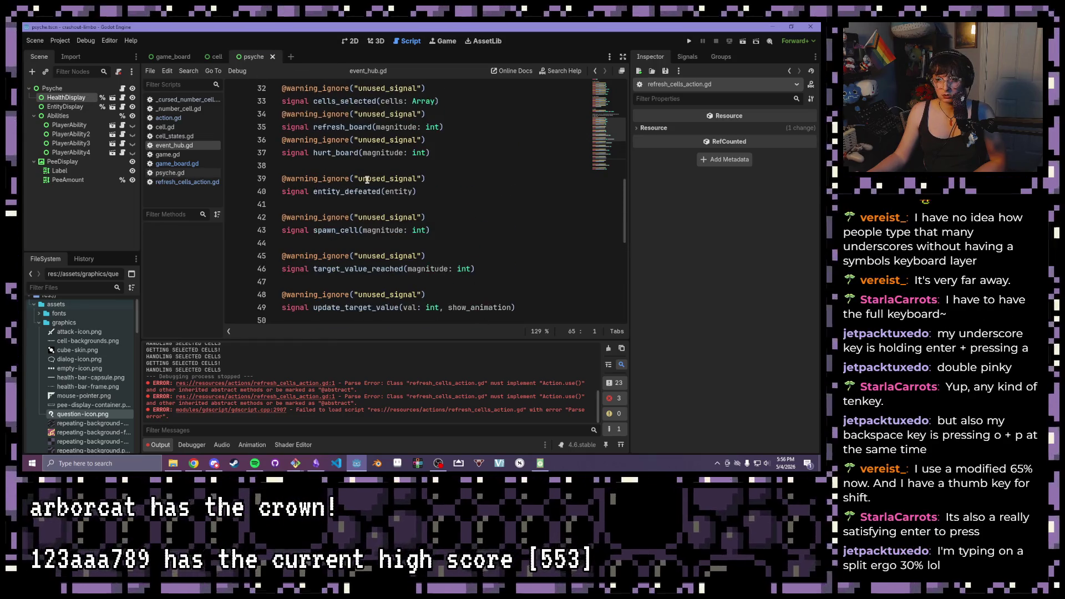
left_click_drag(372, 127, 349, 129)
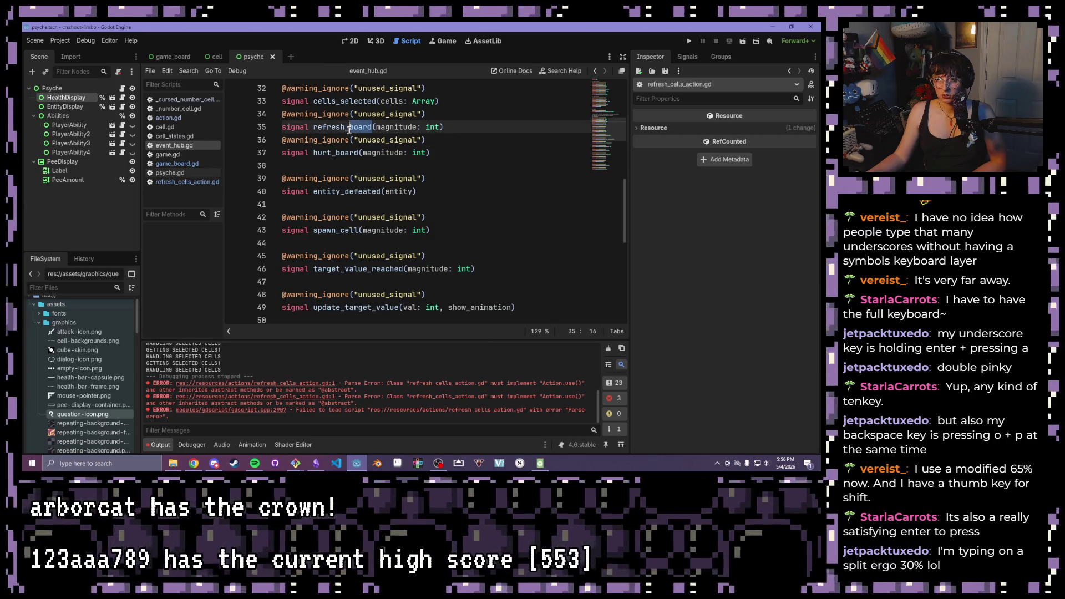
type("cells")
left_click(419, 127)
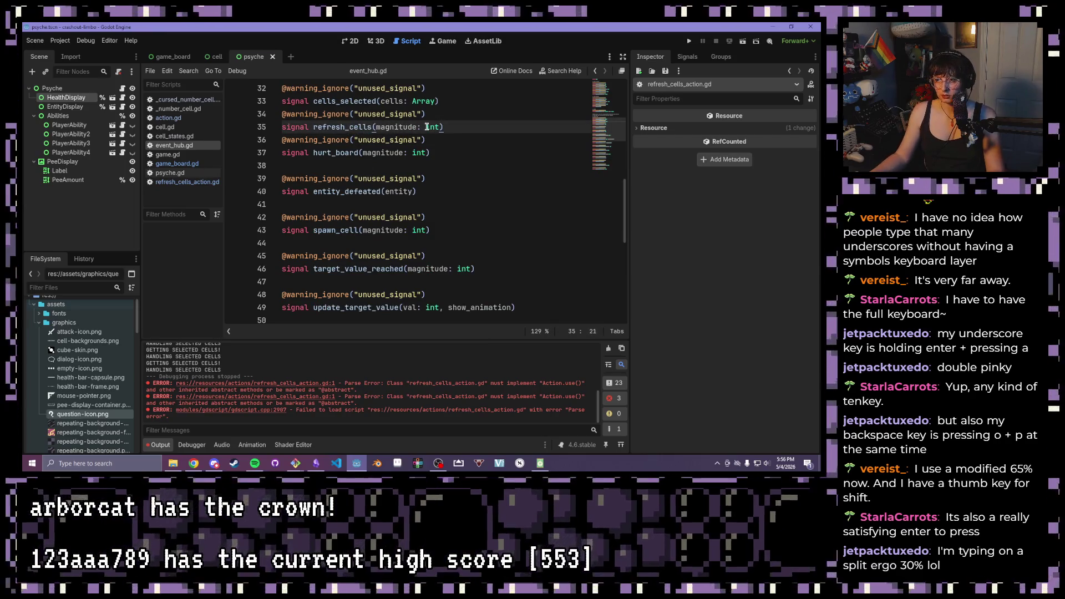
left_click_drag(419, 127, 377, 127)
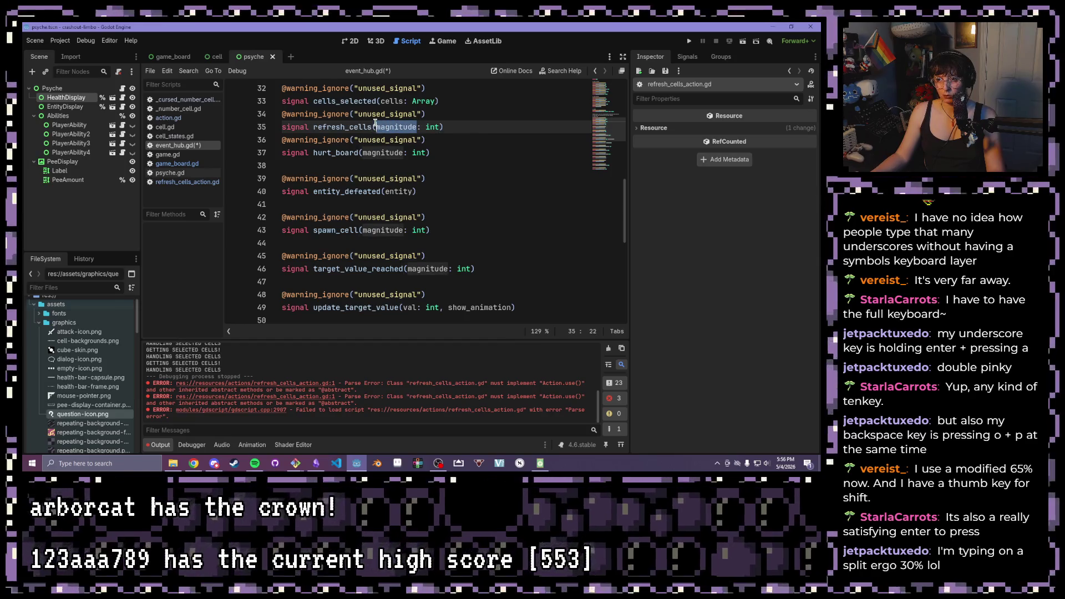
type("amount")
key("ctrl+s")
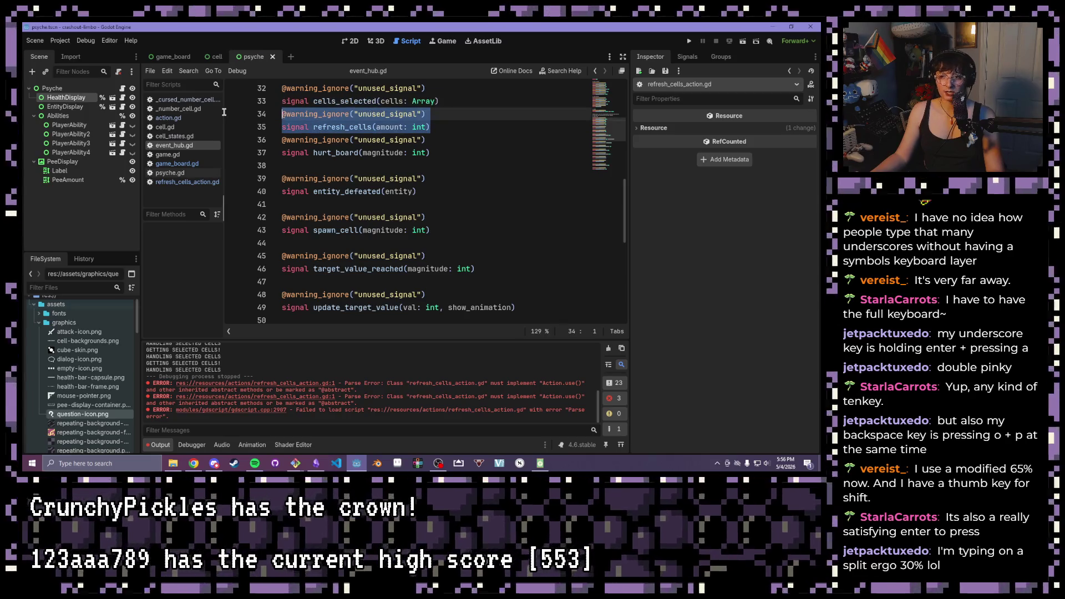
left_click(445, 115)
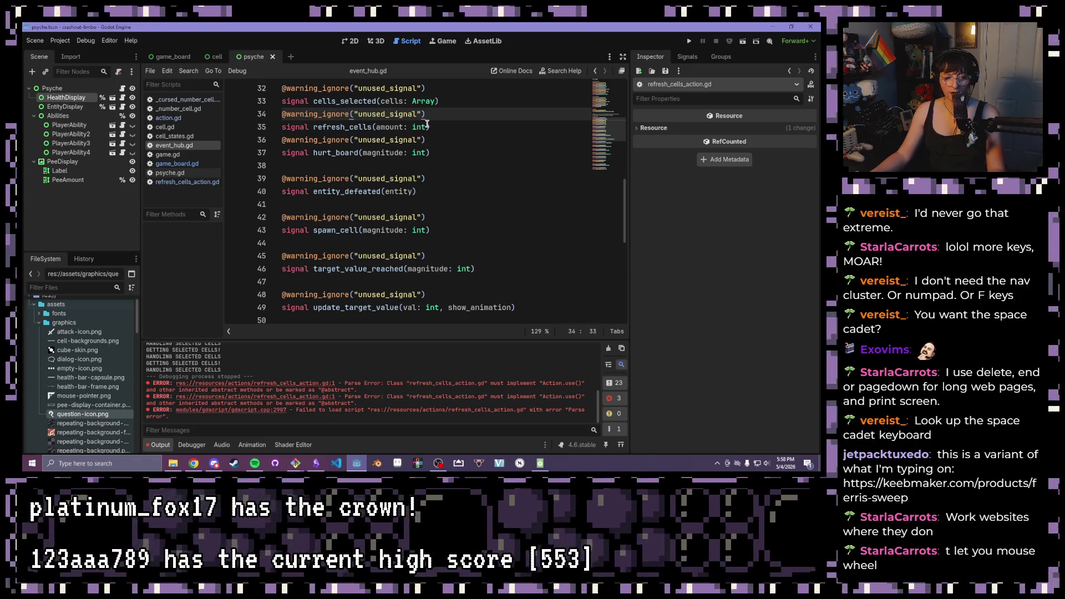
mouse_move(427, 125)
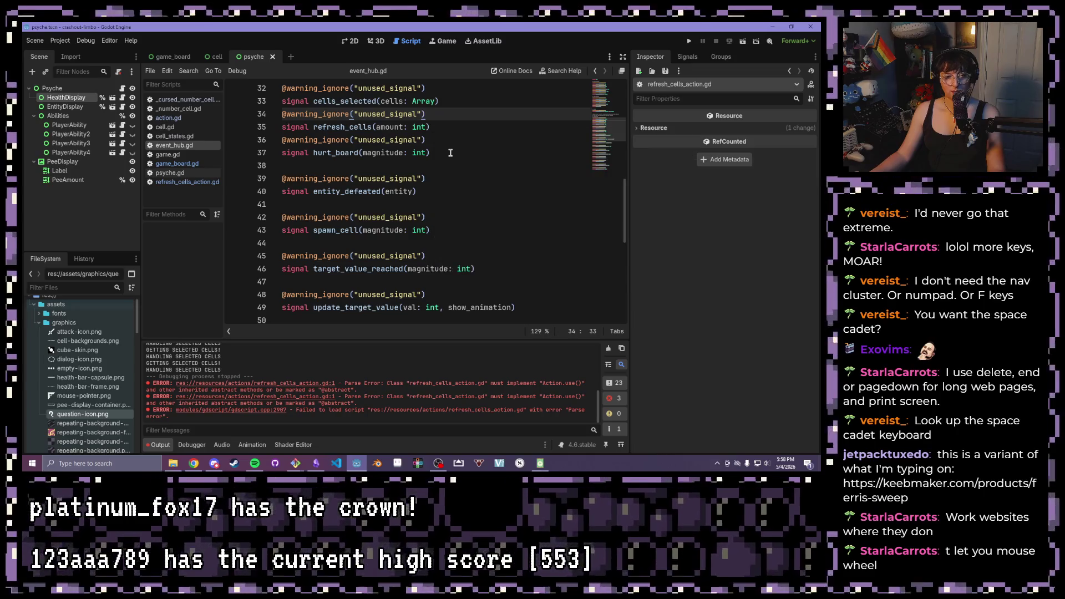
left_click(451, 153)
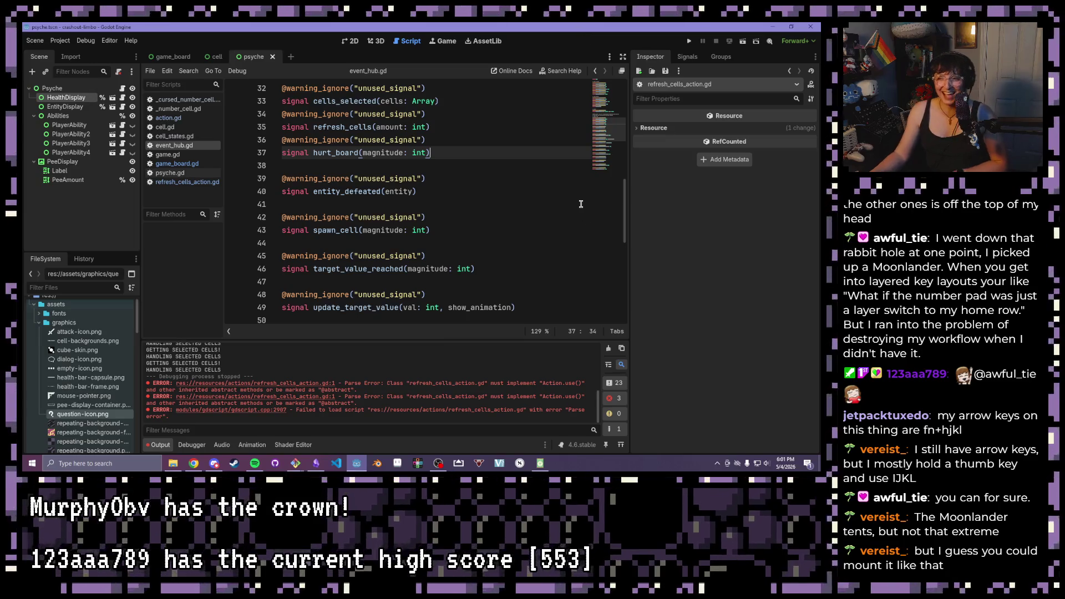
Step: Switch to game_board.gd and bring its _ready signal connections into view
left_click(492, 190)
scroll(477, 176, "down", 3)
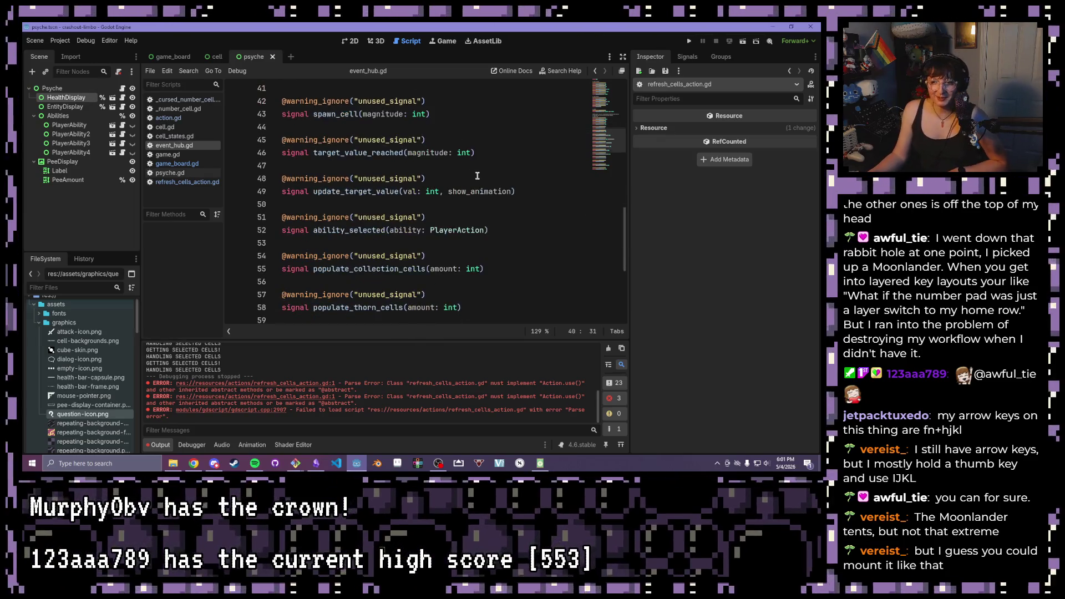
scroll(477, 176, "up", 5)
left_click_drag(431, 204, 263, 193)
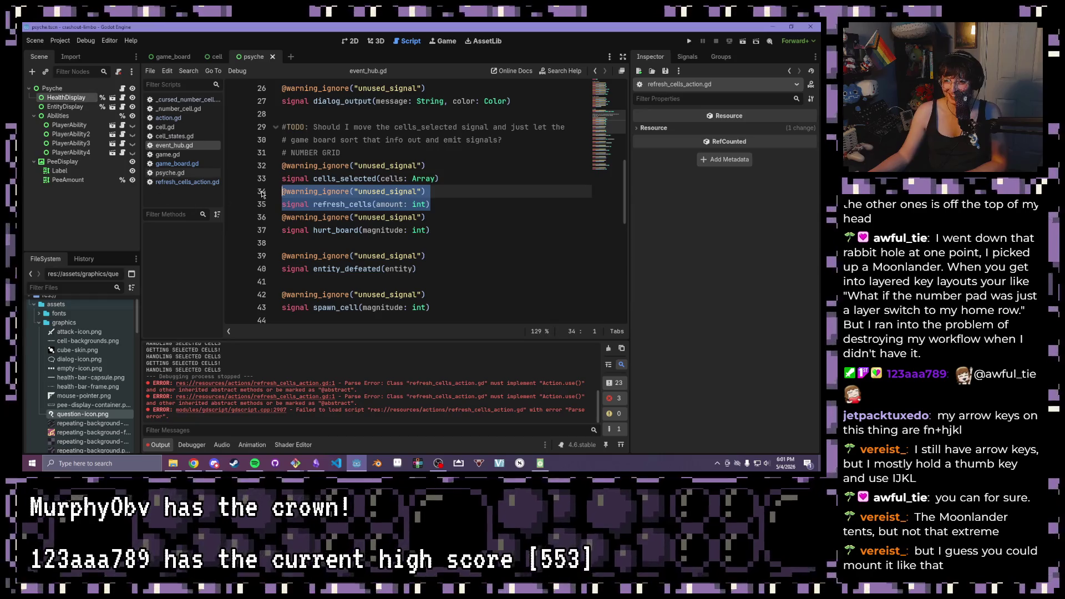
left_click(177, 163)
scroll(575, 298, "up", 3)
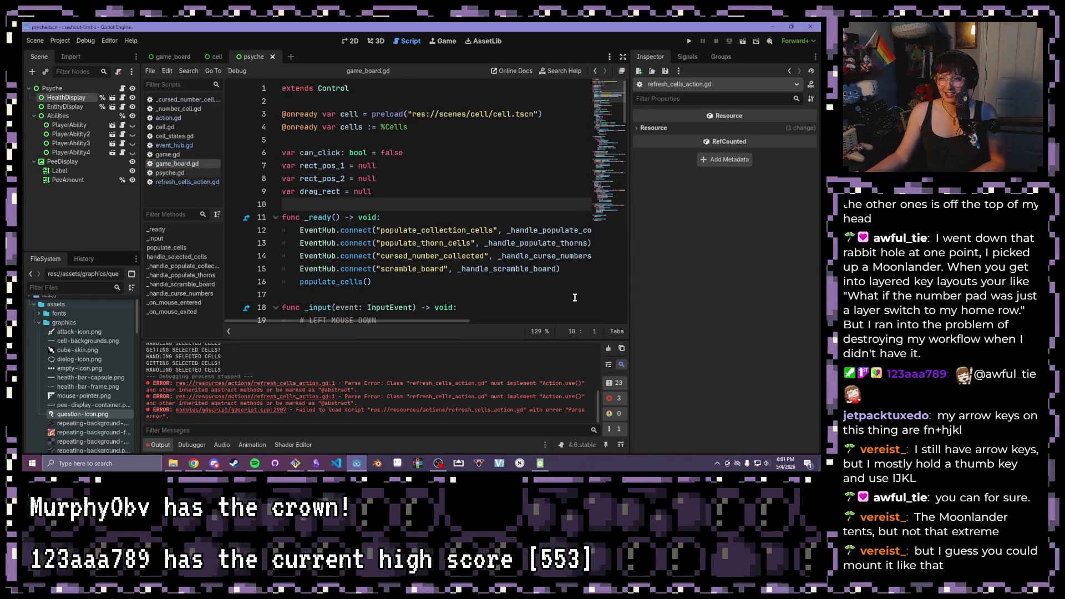
Step: Append EventHub.connect("refresh_cells", _handle_refresh_cells) after the last connect call in _ready
left_click(571, 272)
key("Return")
type("E")
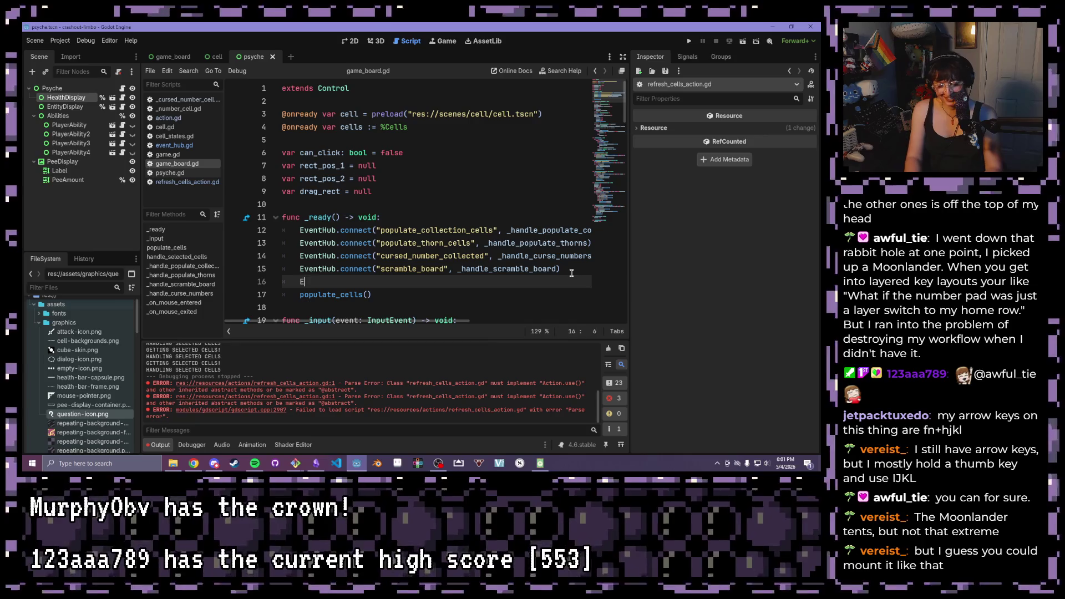
type("ventH")
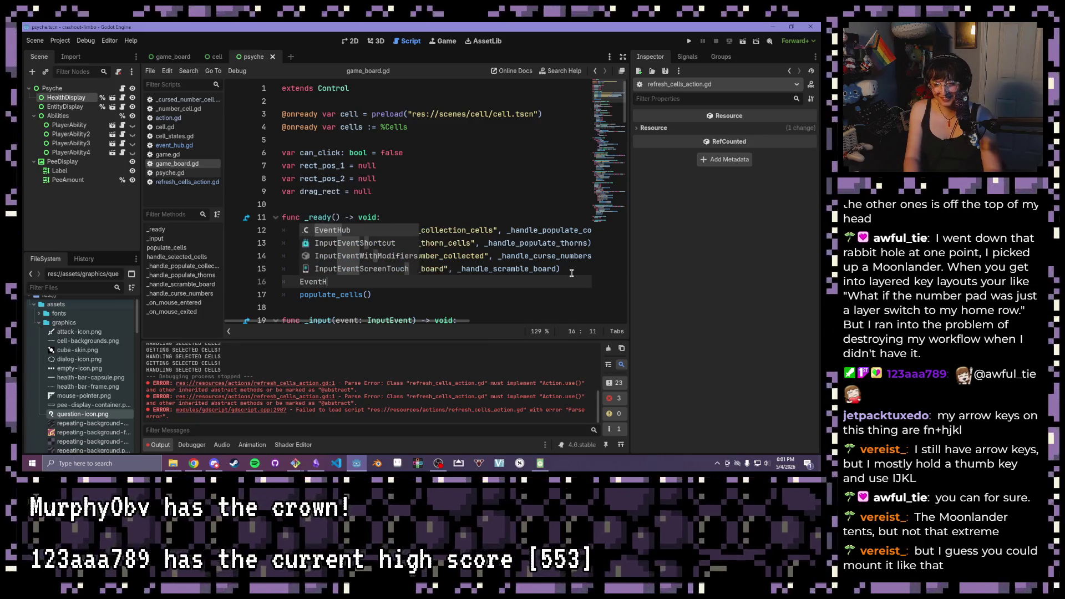
key("Return")
type(".connect")
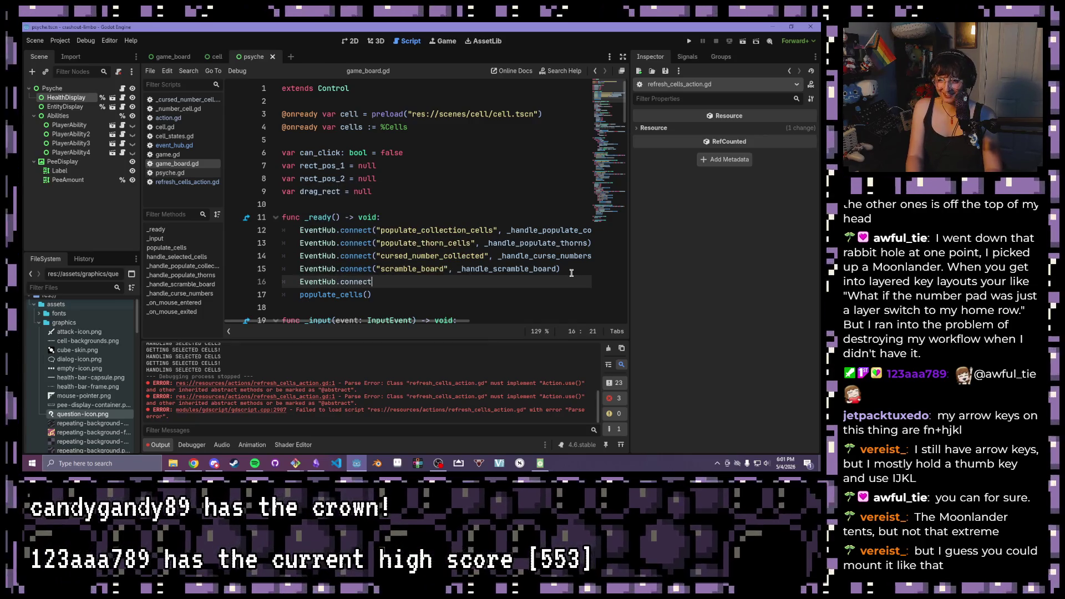
type("(\"")
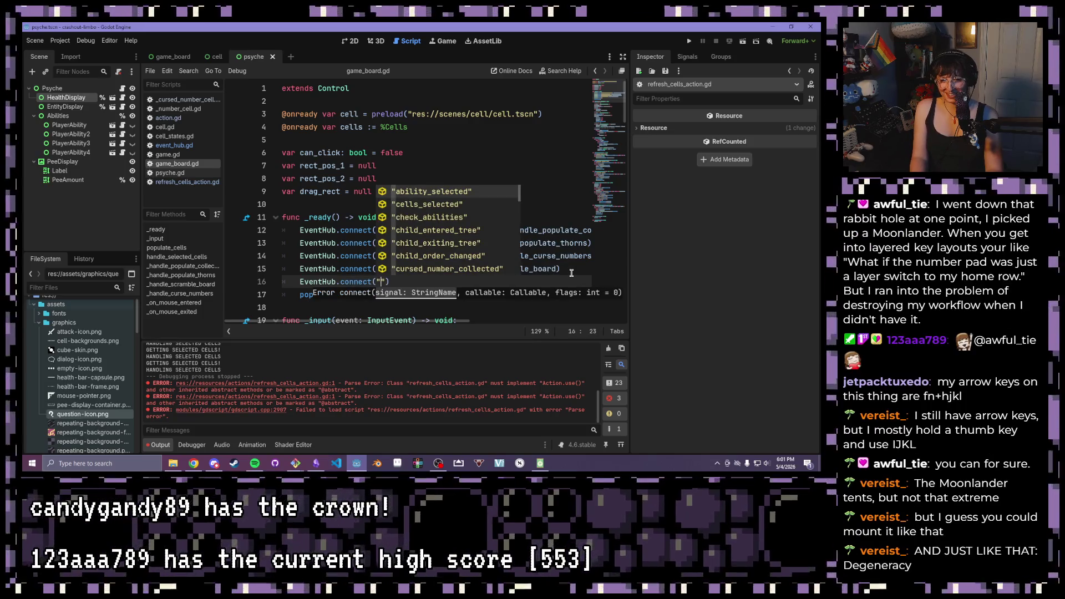
key("Down")
key("Down")
key("Down")
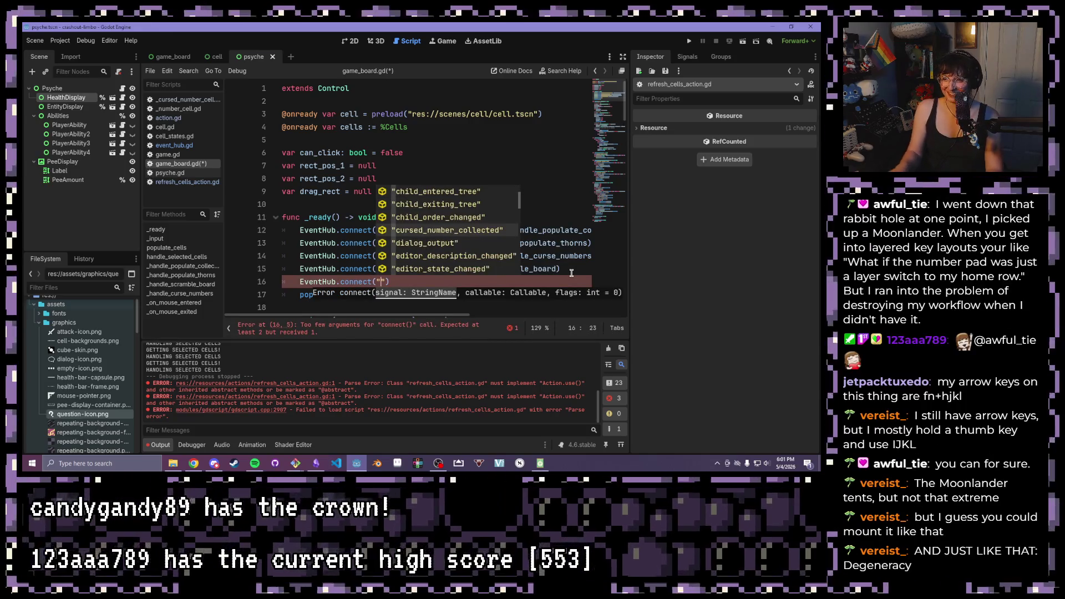
key("Down")
key("Down")
key("Down")
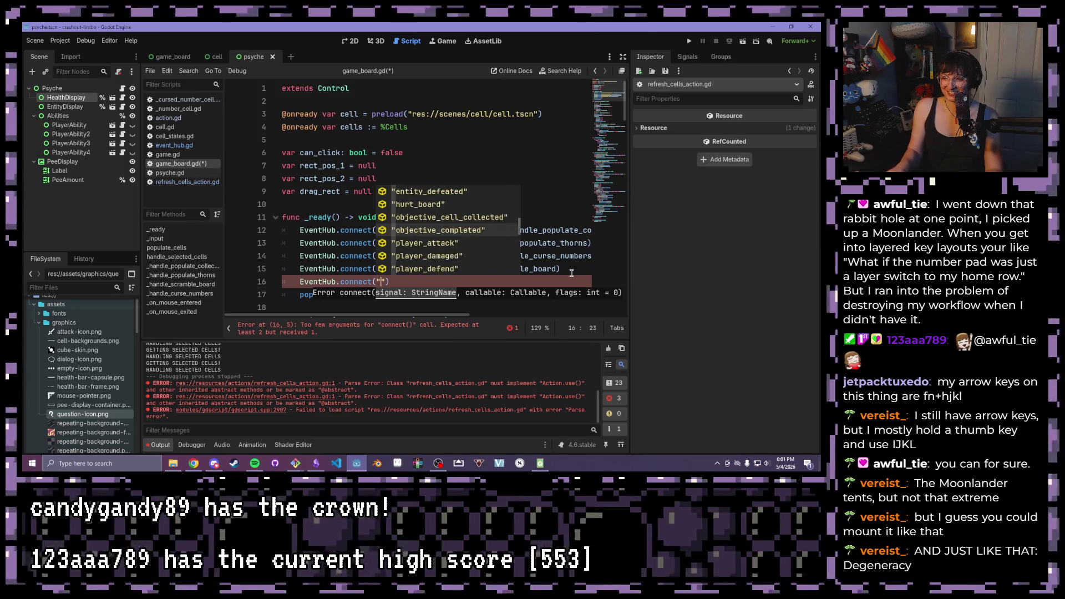
key("Down")
key("Down")
key("Down")
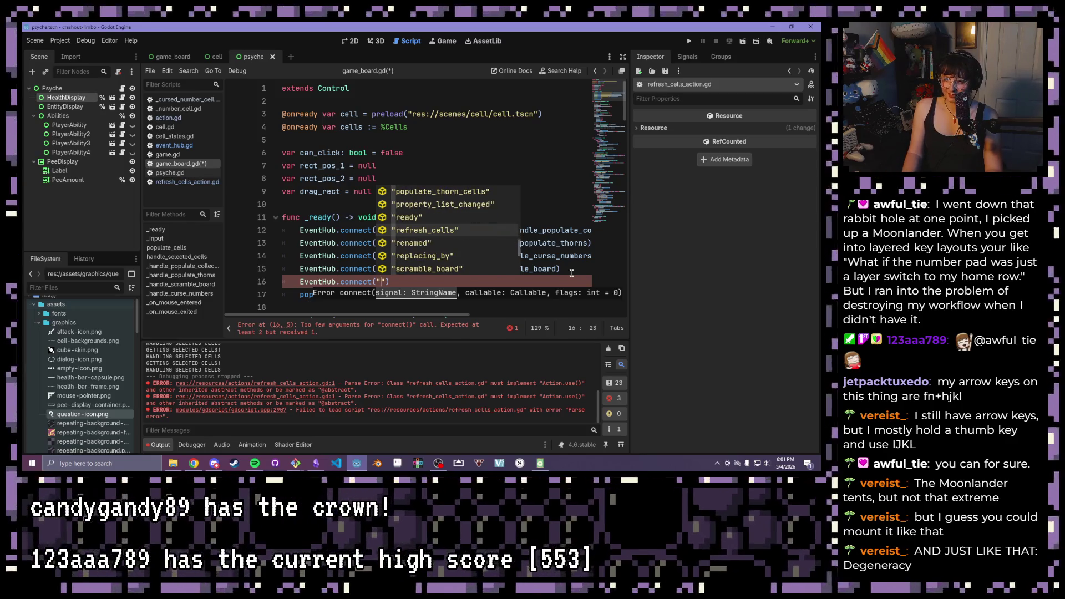
key("Return")
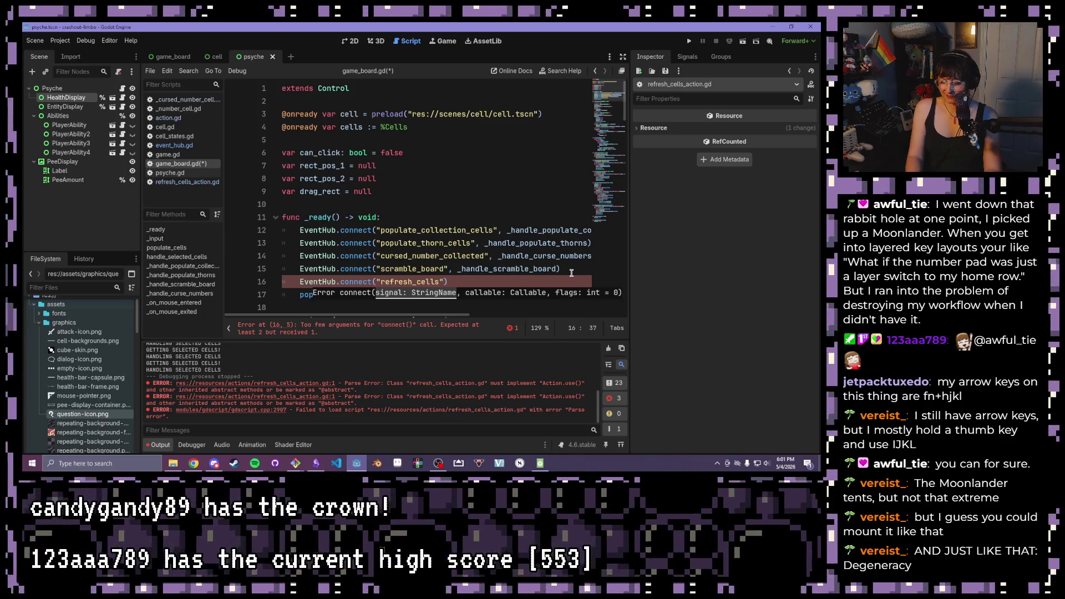
type(", _handle_")
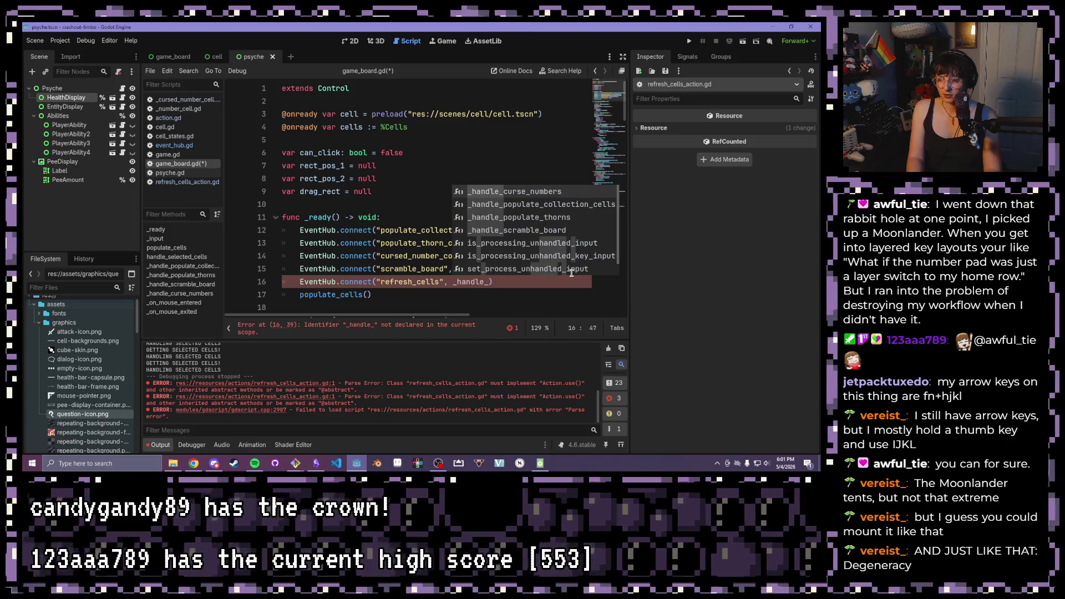
type("refresh_cells")
scroll(511, 206, "down", 6)
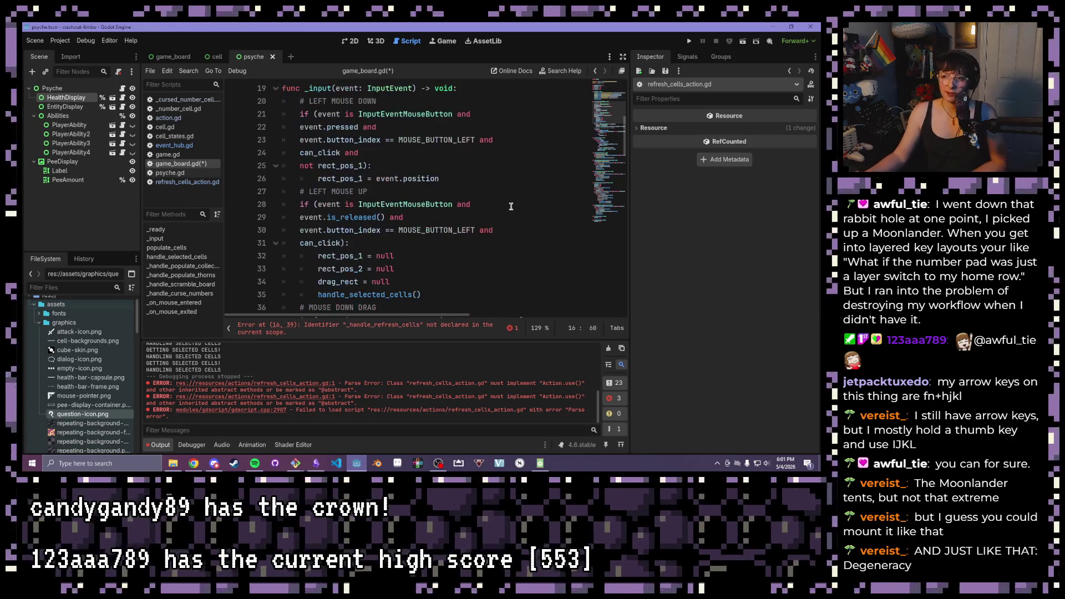
Step: Below _handle_curse_numbers, write the header func _handle_refresh_cells(amount: int) -> void:
scroll(497, 208, "up", 1)
scroll(487, 196, "down", 5)
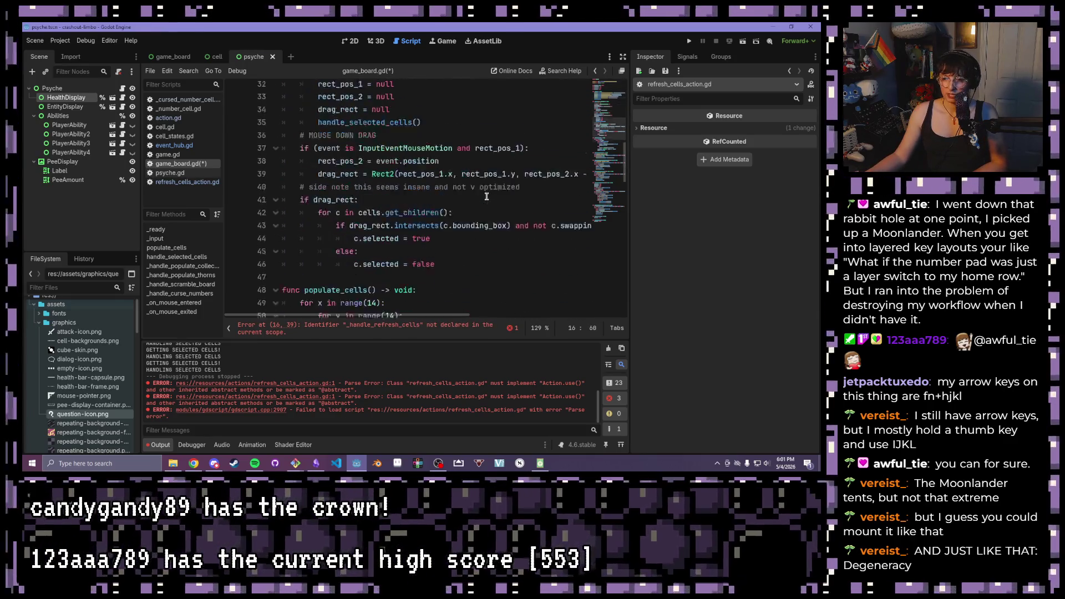
scroll(487, 196, "down", 8)
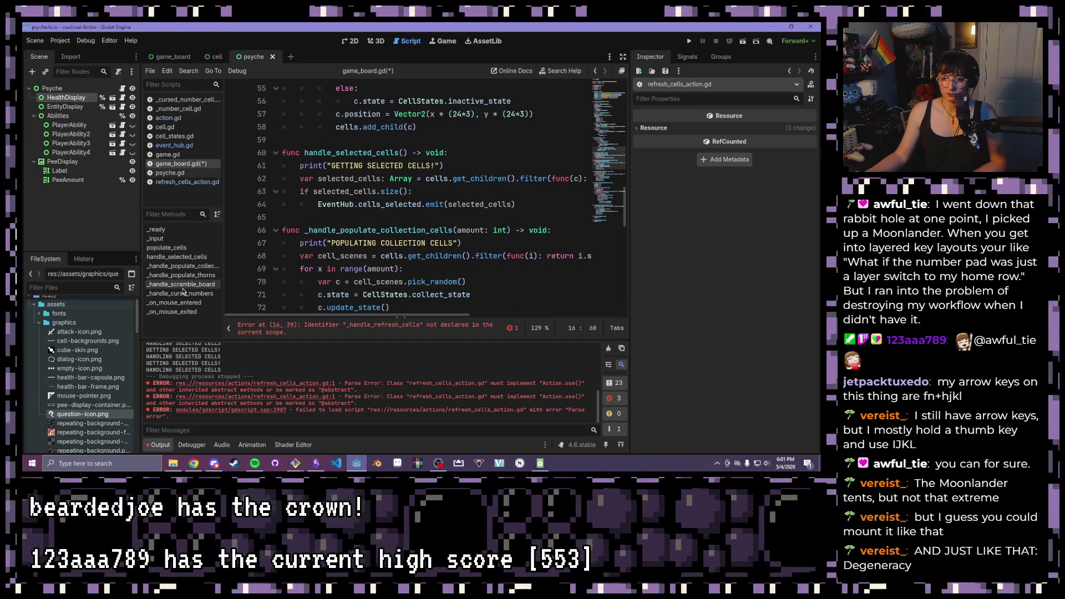
left_click(181, 275)
left_click(441, 192)
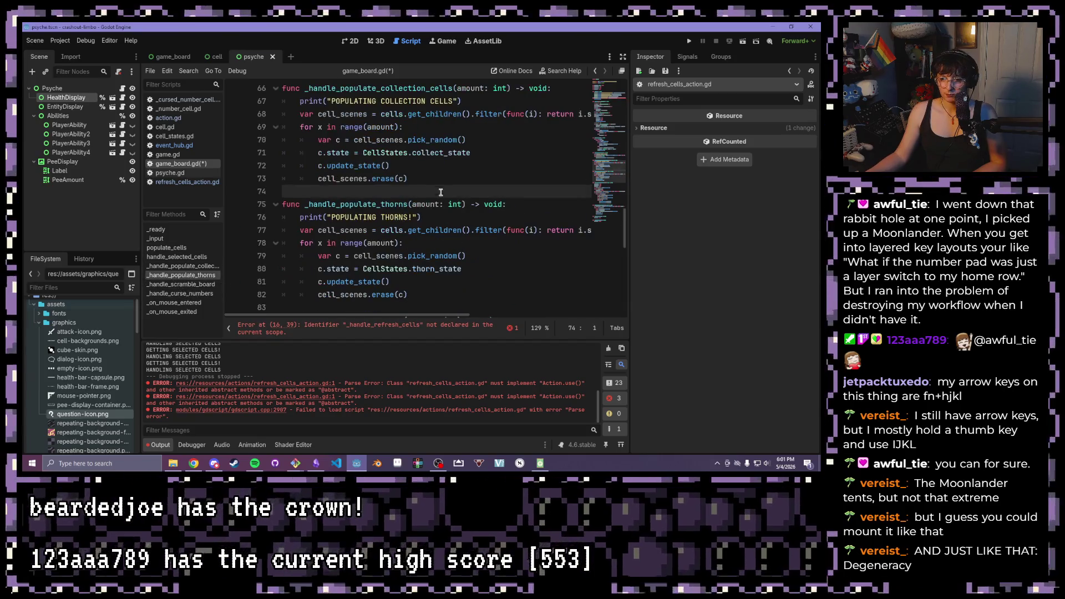
scroll(393, 195, "down", 1)
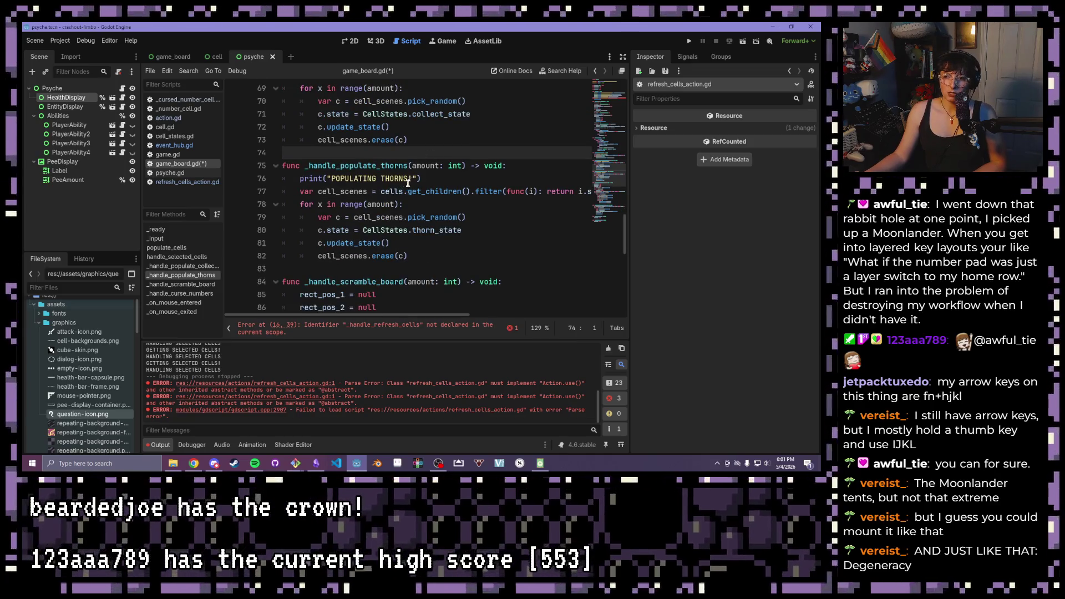
scroll(404, 128, "down", 8)
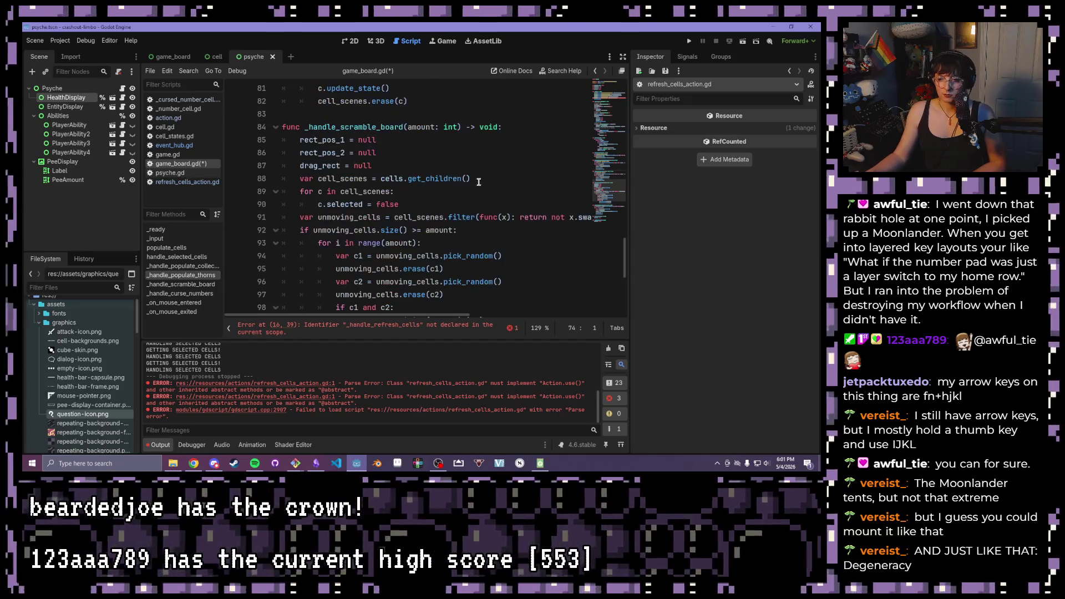
scroll(471, 178, "down", 1)
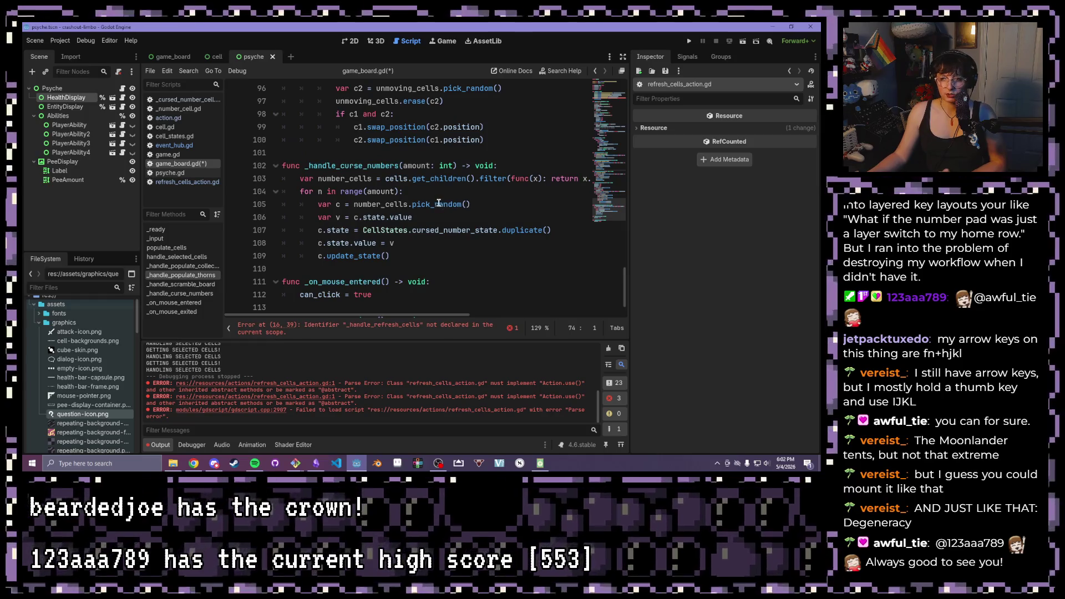
scroll(433, 201, "up", 2)
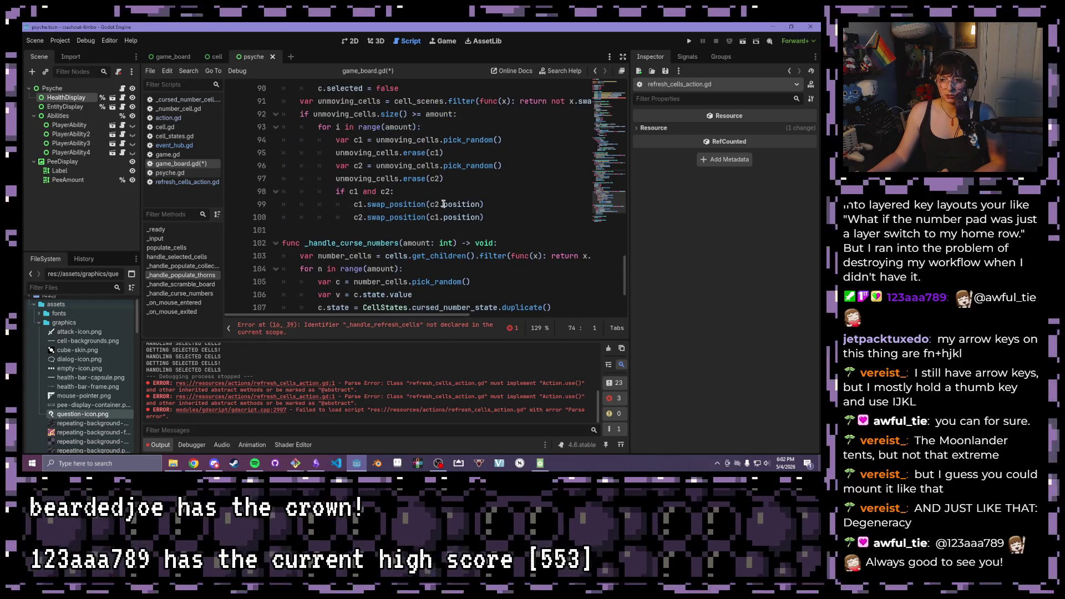
scroll(471, 233, "down", 2)
left_click(399, 255)
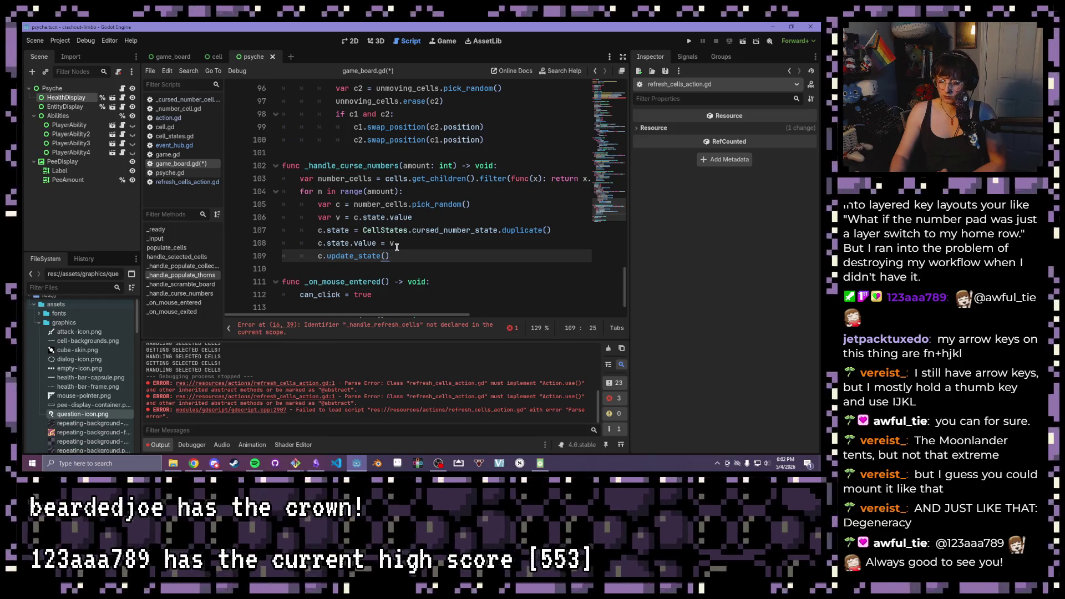
key("Return")
key("Return")
type("func _hand")
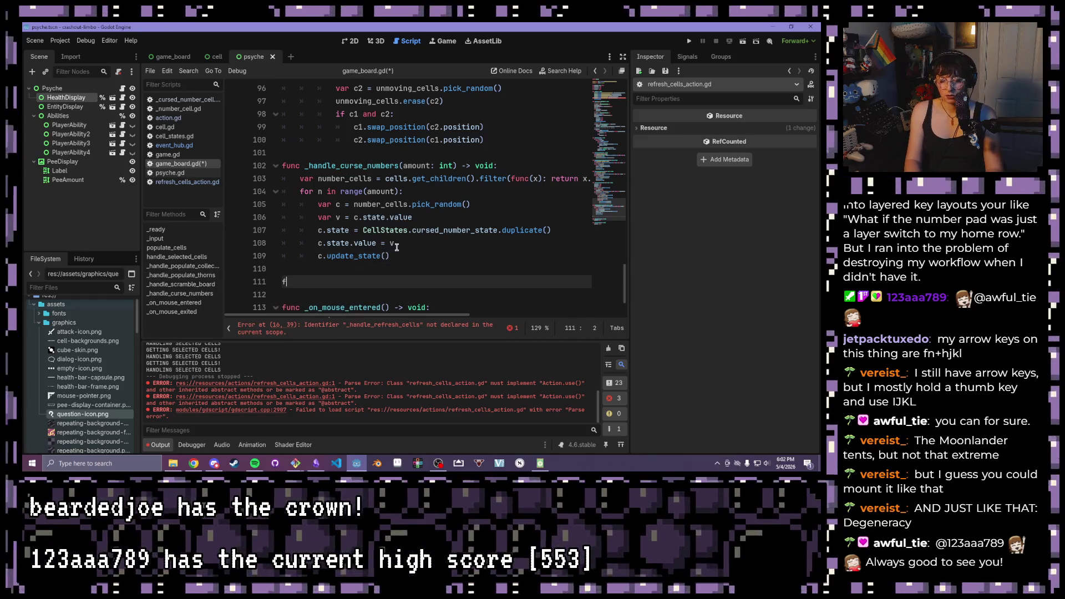
type("le_")
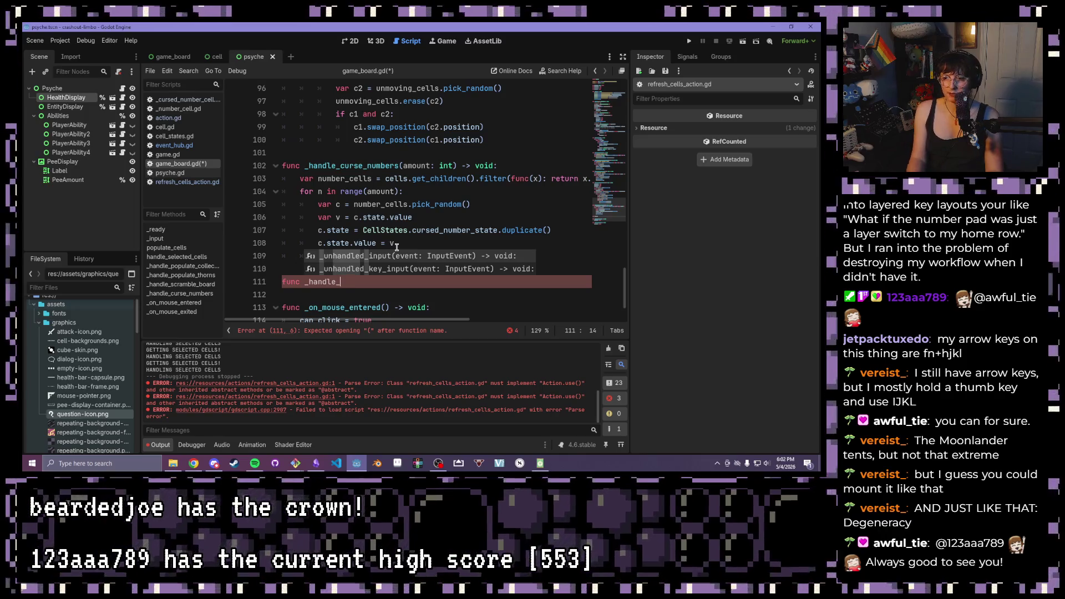
scroll(397, 247, "up", 20)
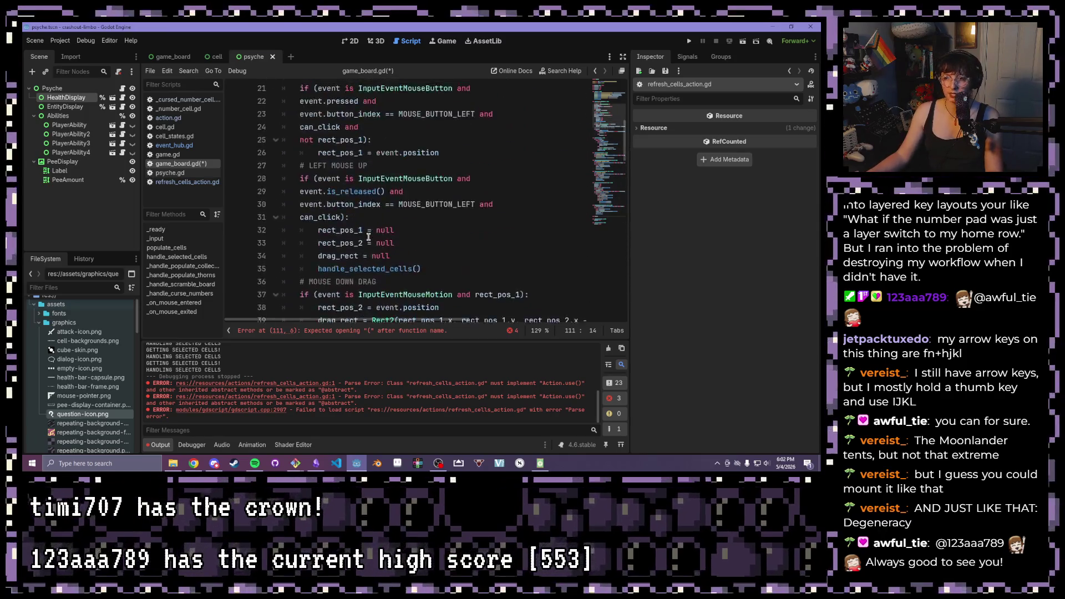
scroll(369, 237, "up", 5)
scroll(367, 235, "down", 2)
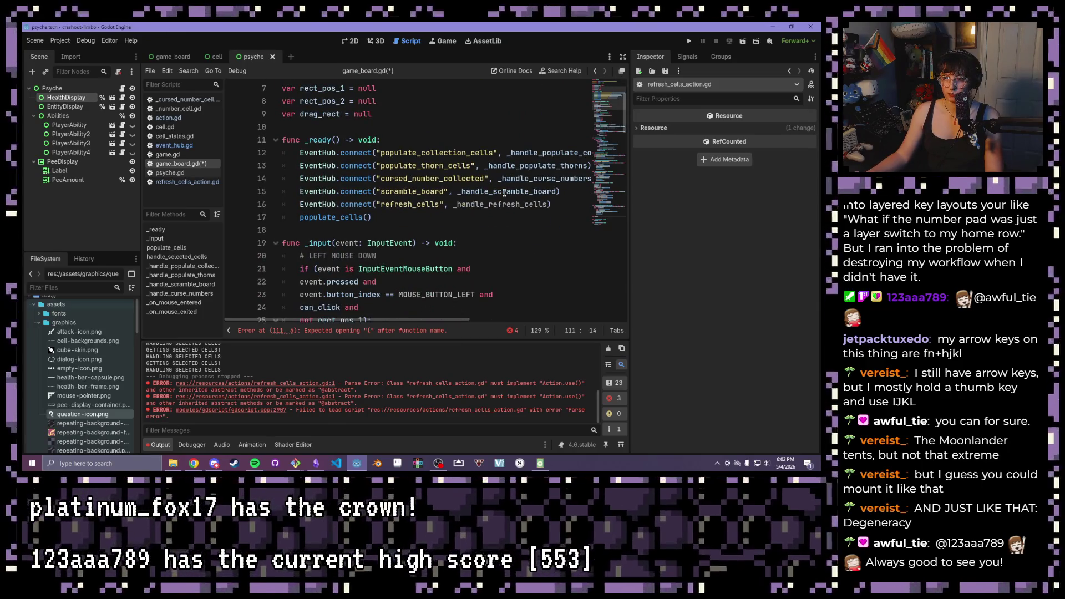
scroll(504, 193, "down", 20)
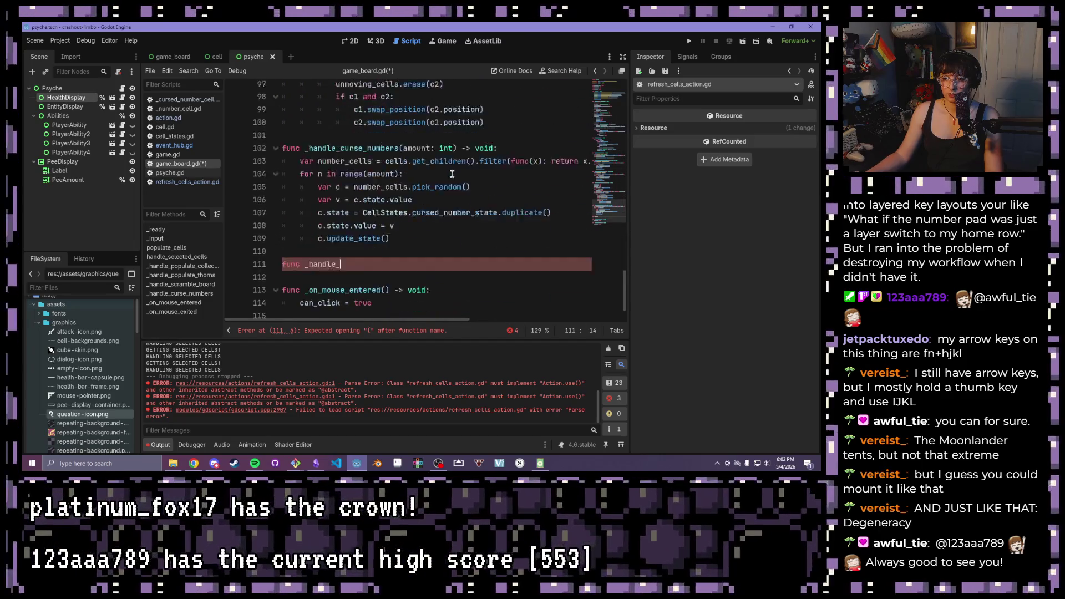
scroll(452, 175, "down", 2)
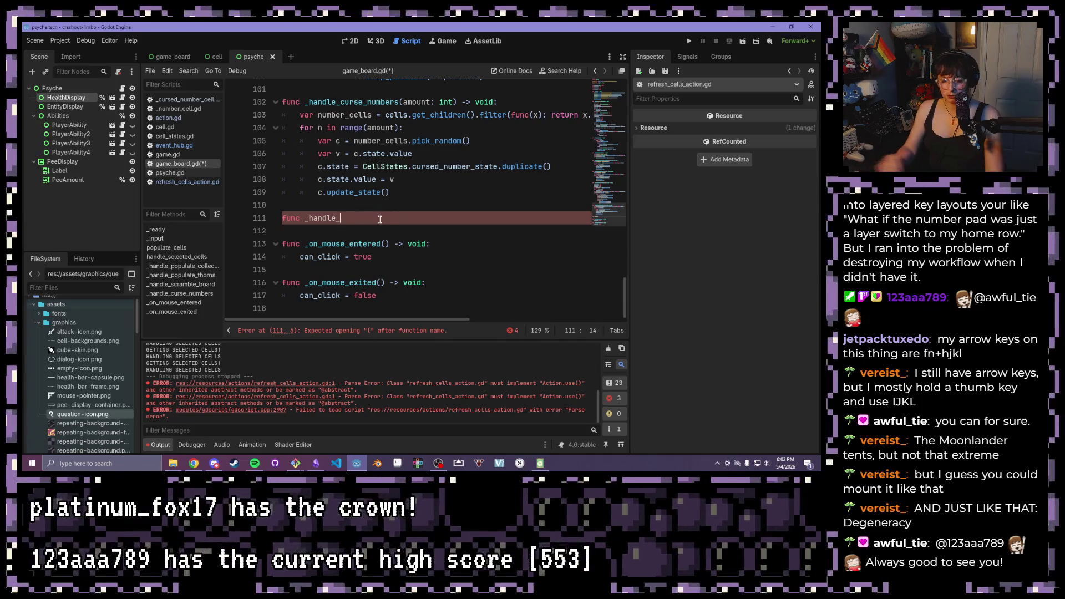
type("refresh_ce")
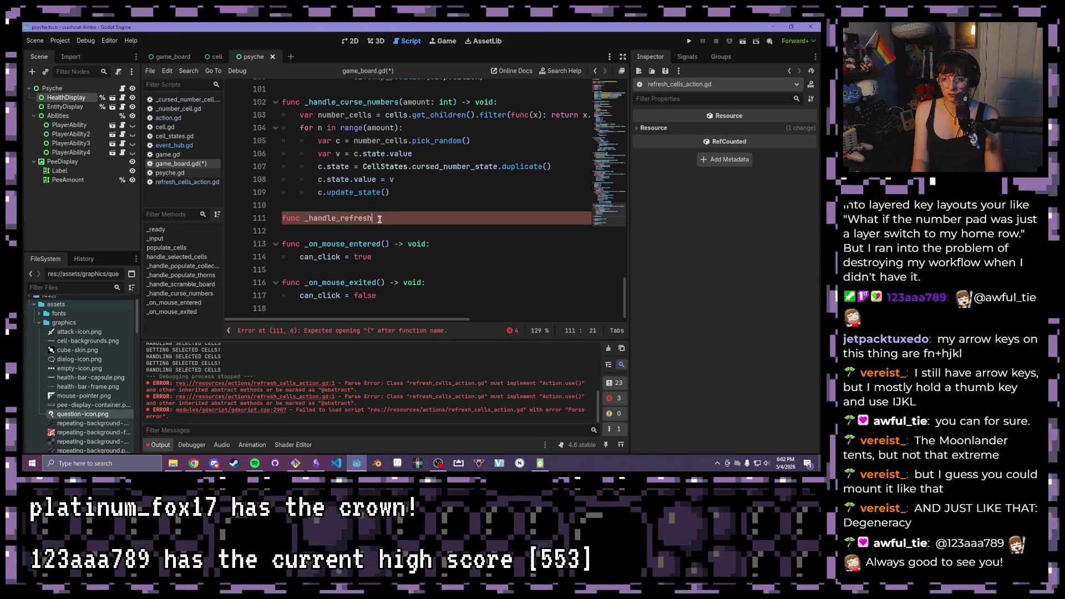
type("lls(am")
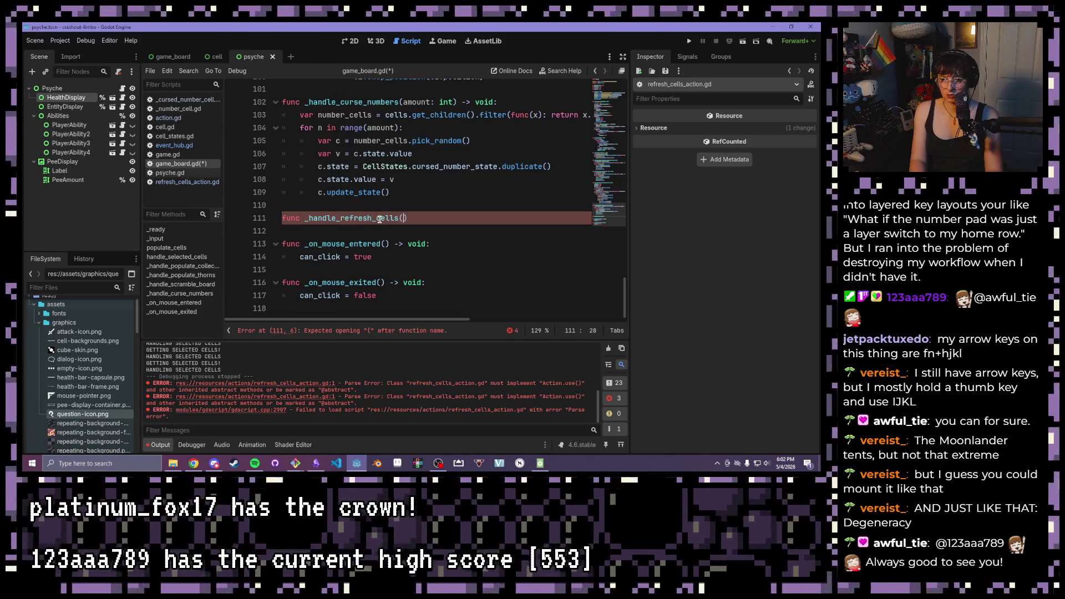
type("ount: int)")
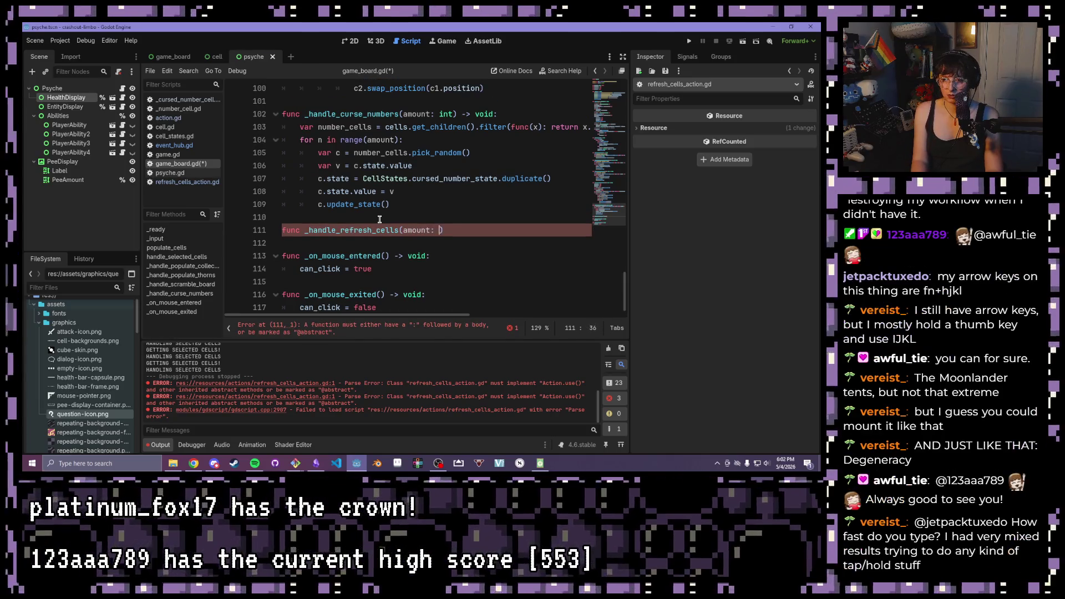
type(" -> void:")
key("Return")
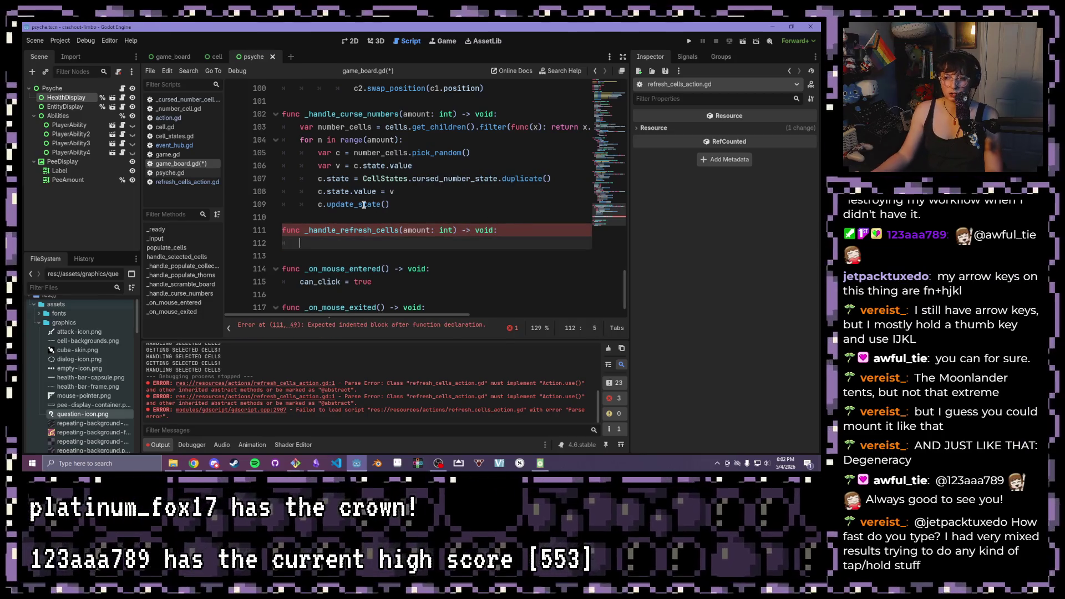
Step: Select and copy the body of _handle_curse_numbers (lines 103–109)
scroll(363, 205, "up", 2)
mouse_move(391, 282)
left_mouse_down()
mouse_move(284, 191)
mouse_move(296, 201)
left_mouse_up()
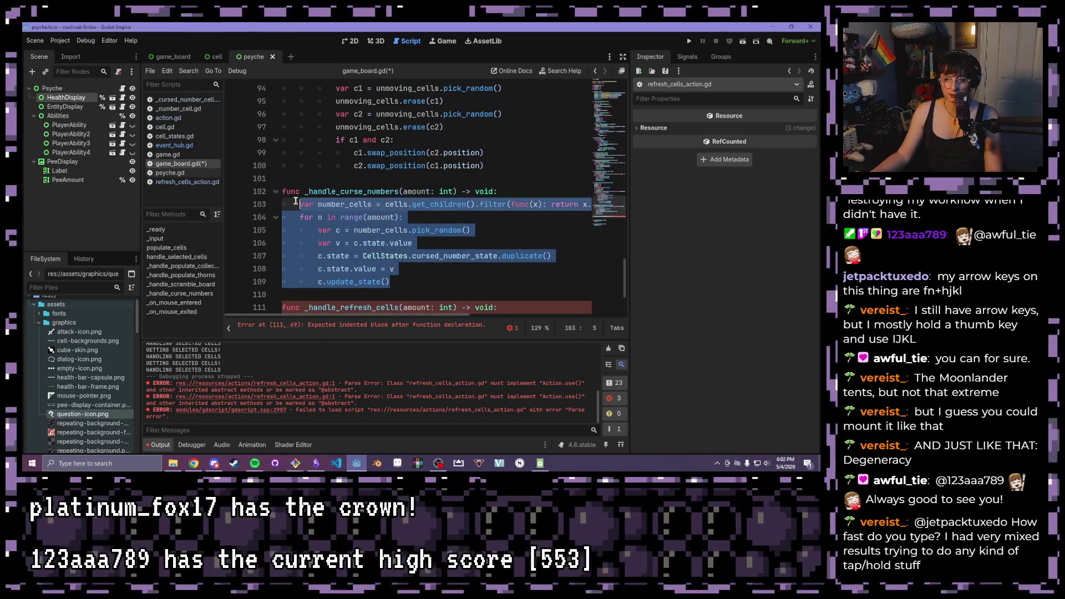
mouse_move(396, 216)
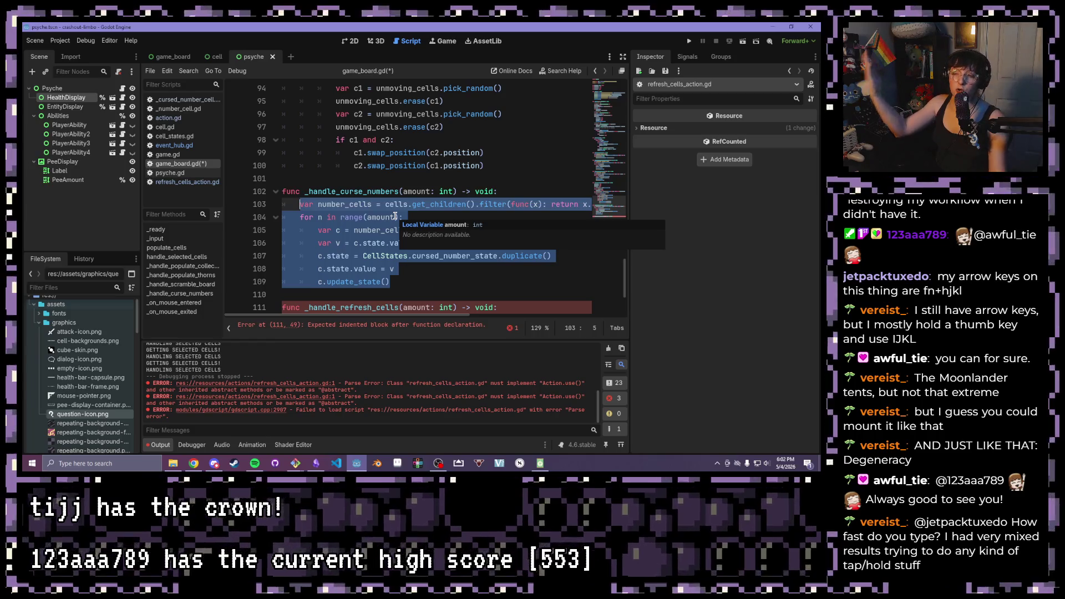
left_click(444, 192)
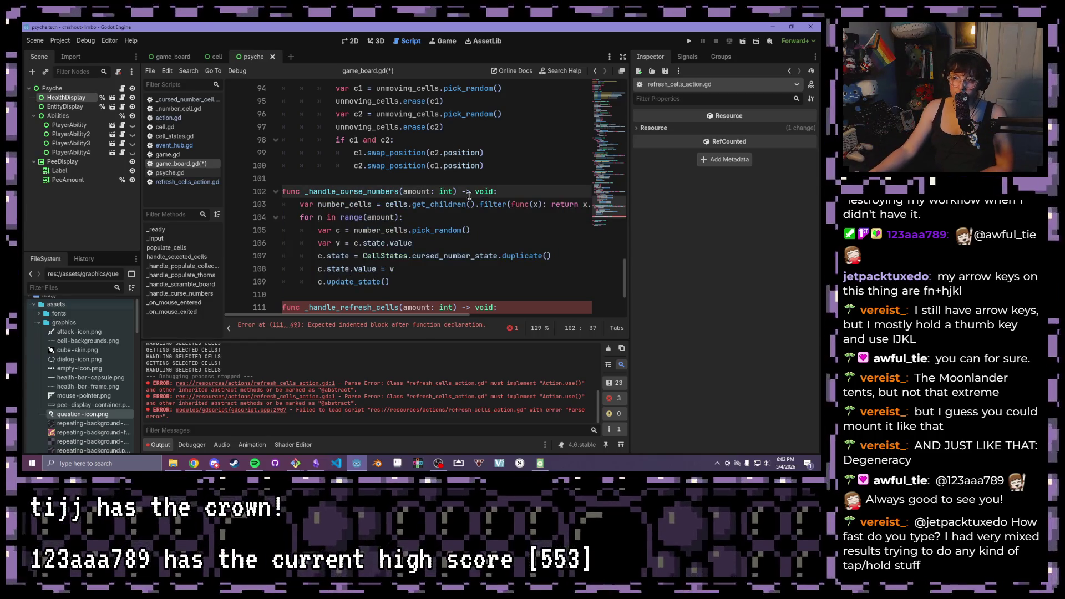
scroll(388, 244, "down", 1)
left_click_drag(391, 243, 328, 165)
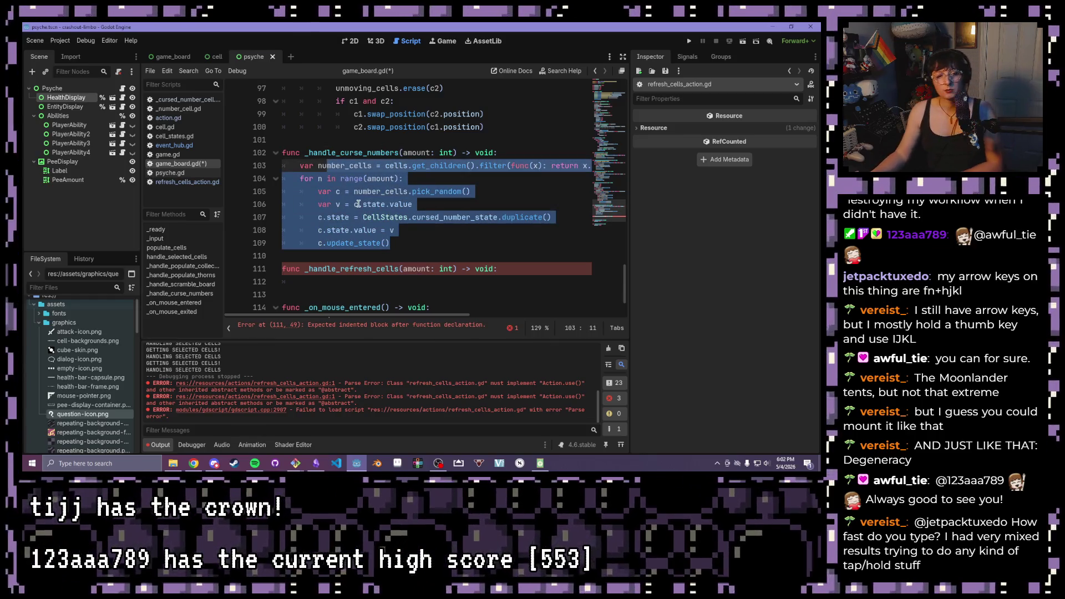
mouse_move(358, 204)
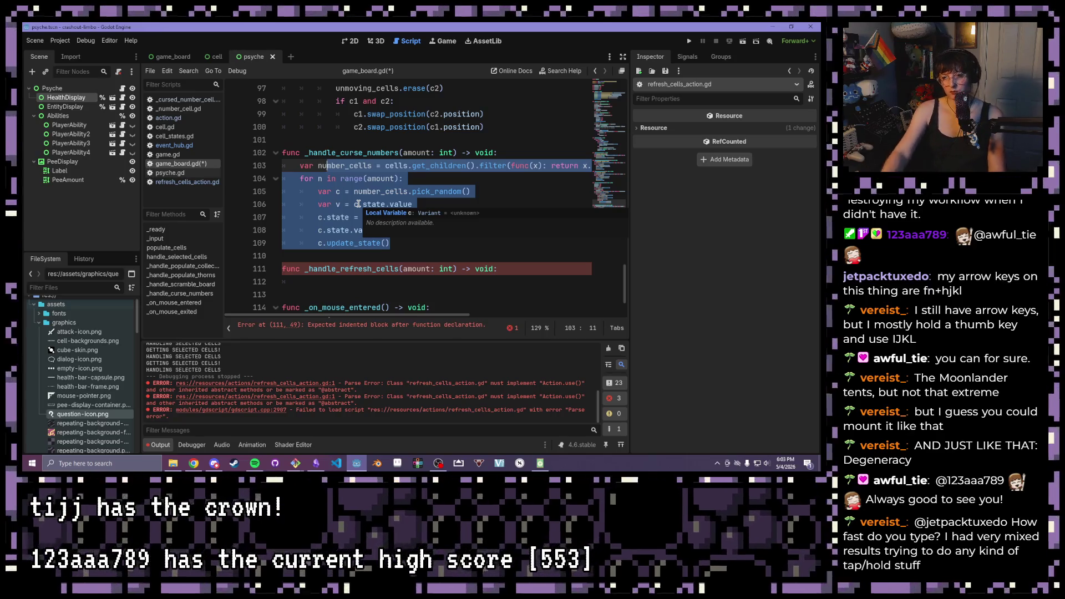
left_click(390, 281)
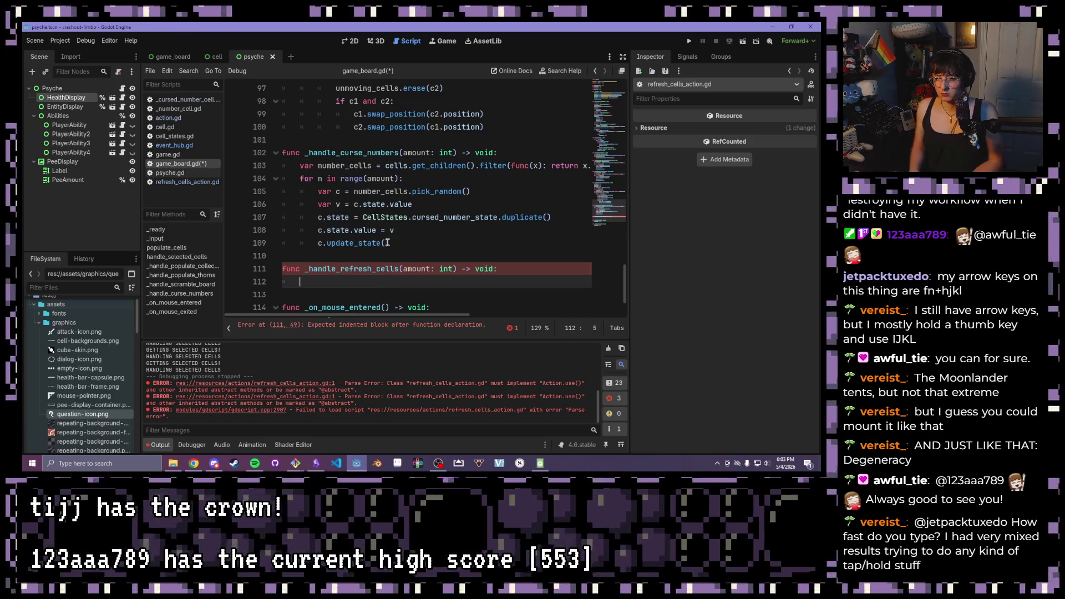
mouse_move(389, 243)
left_mouse_down()
mouse_move(319, 243)
mouse_move(285, 153)
mouse_move(297, 159)
left_mouse_up()
key("ctrl+c")
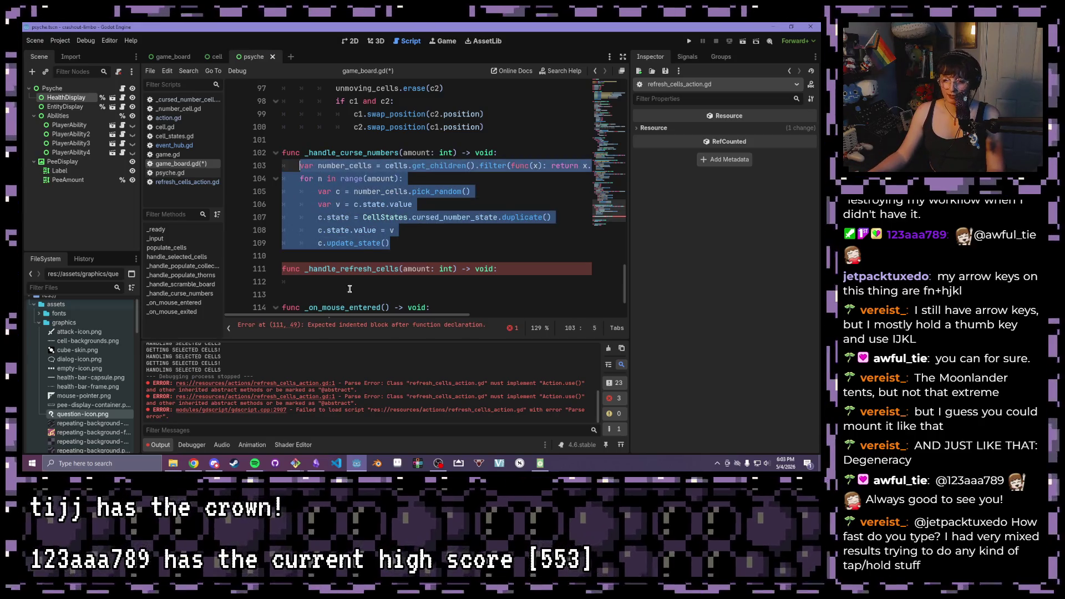
Step: Paste the copied body into _handle_refresh_cells and rename number_cells to inactive_cells
left_click(350, 283)
key("ctrl+v")
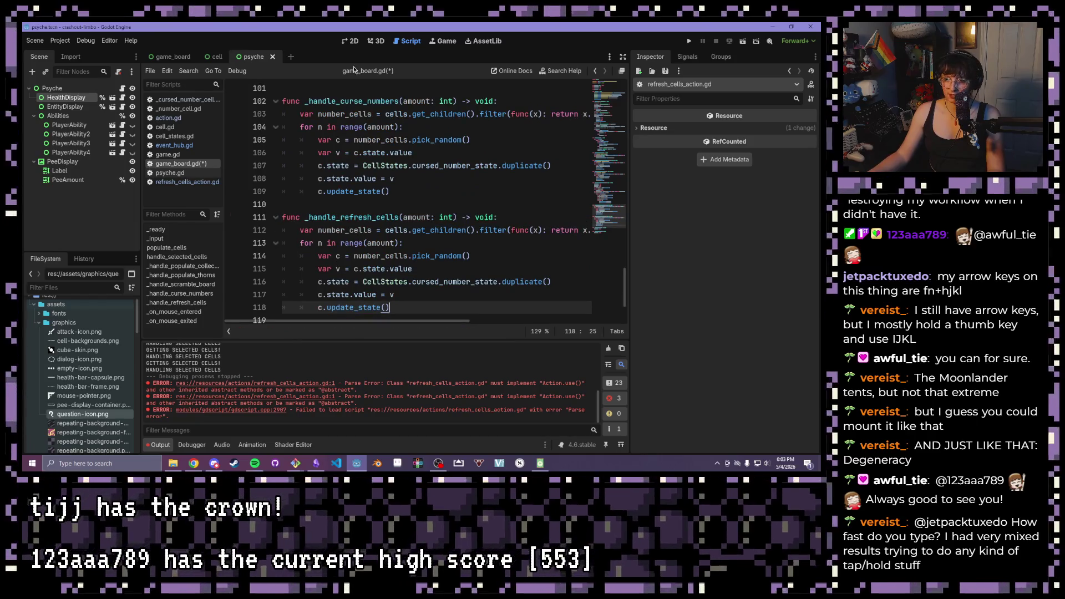
scroll(370, 247, "down", 1)
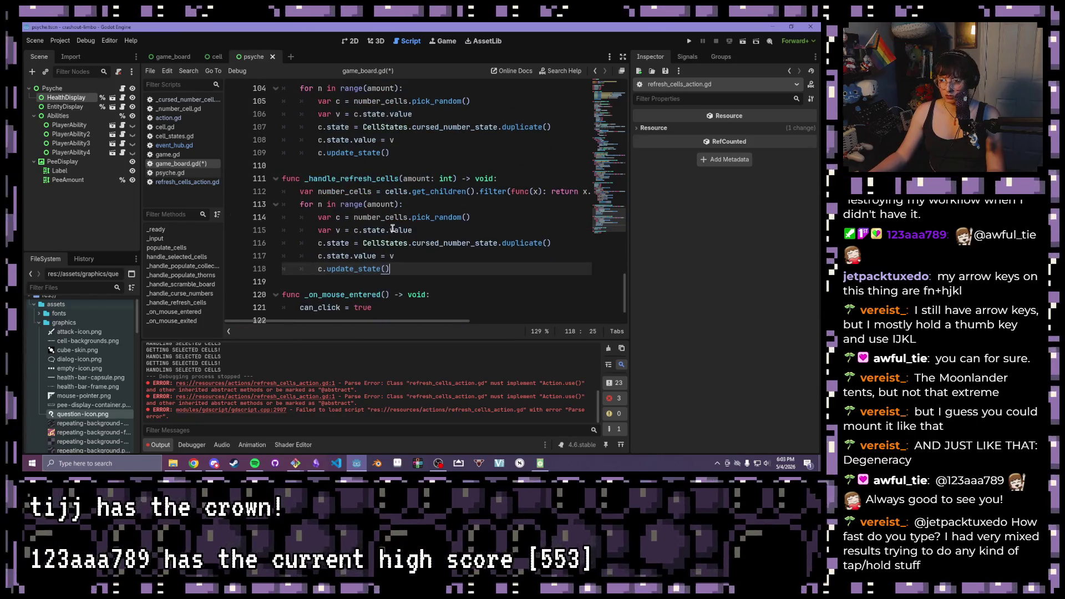
left_click_drag(345, 192, 319, 192)
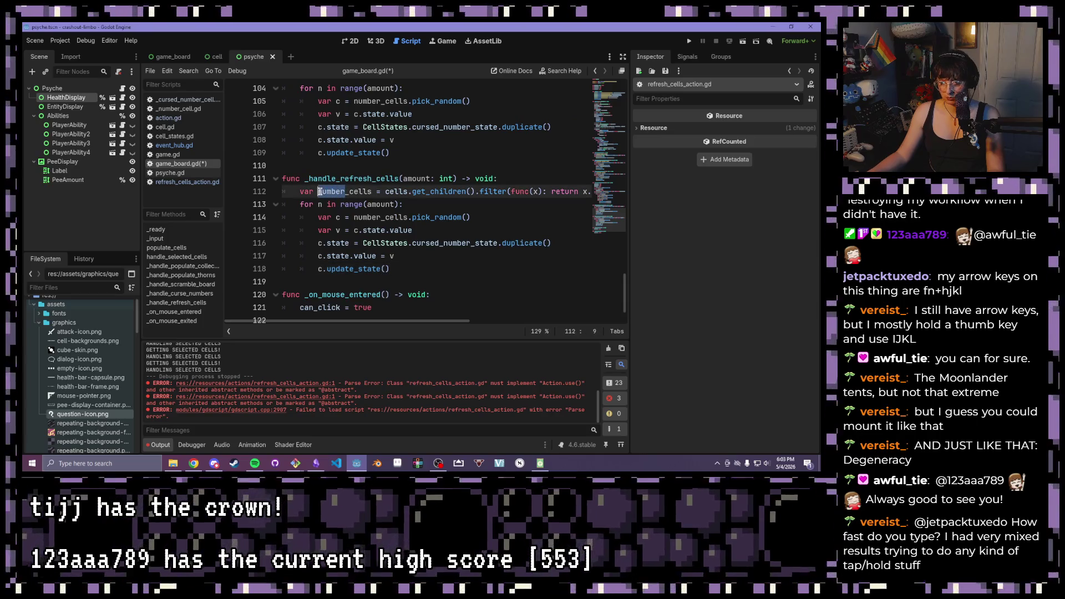
type("inactive")
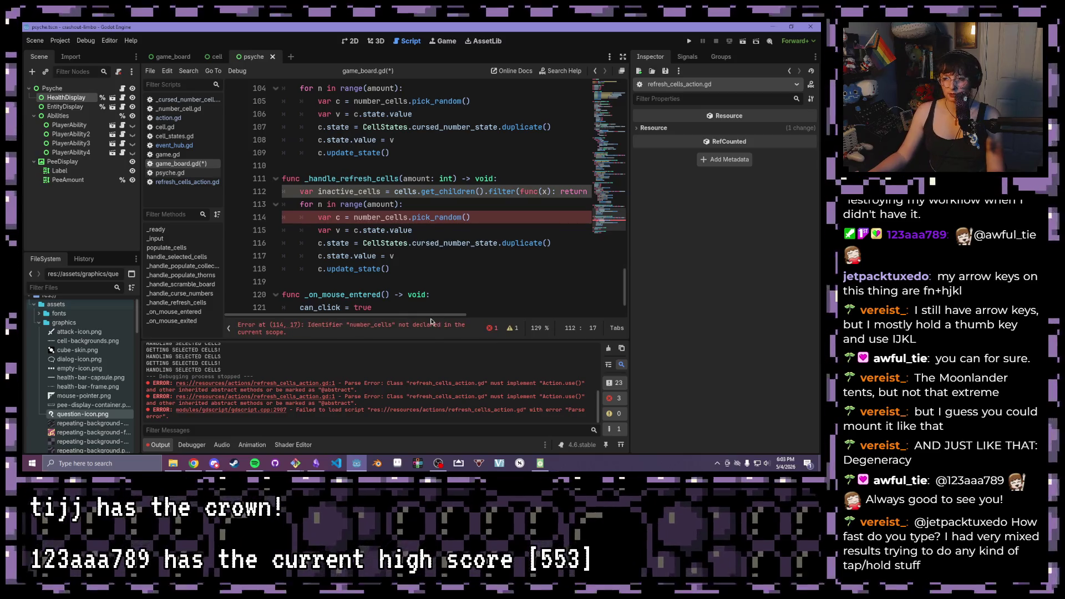
Step: Change the filter condition to x.state is InactiveCell
scroll(443, 316, "right", 1)
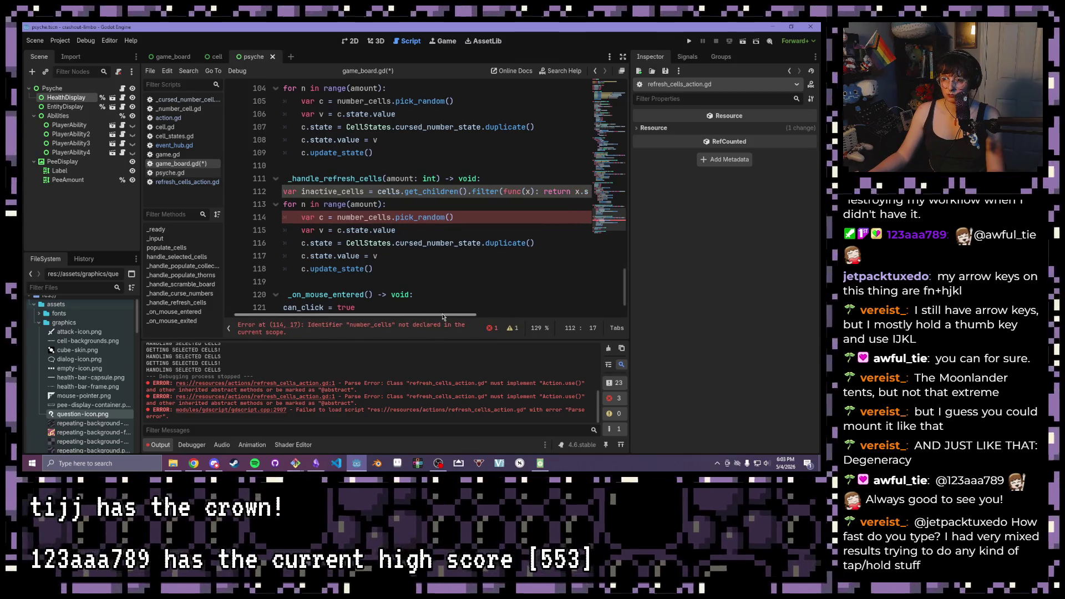
left_click_drag(442, 316, 596, 315)
left_click_drag(590, 192, 380, 194)
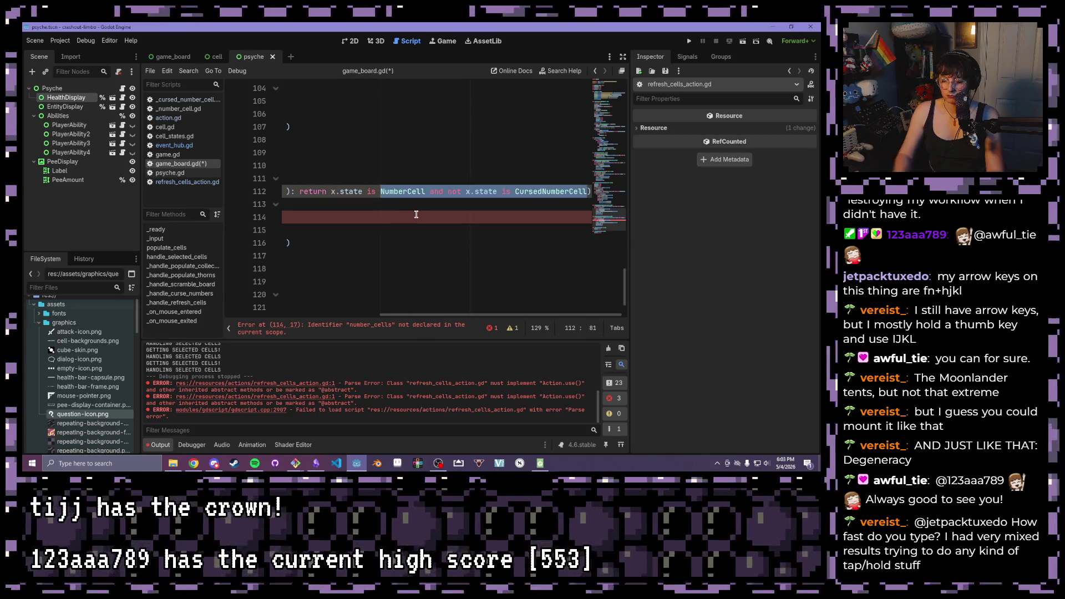
type("In")
key("Return")
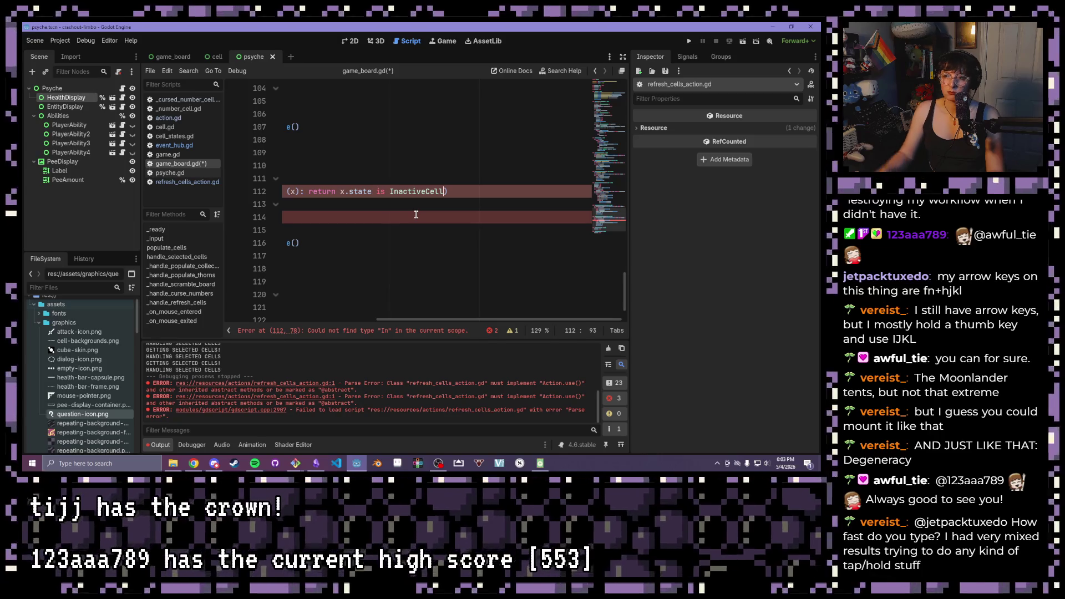
left_click_drag(494, 314, 340, 315)
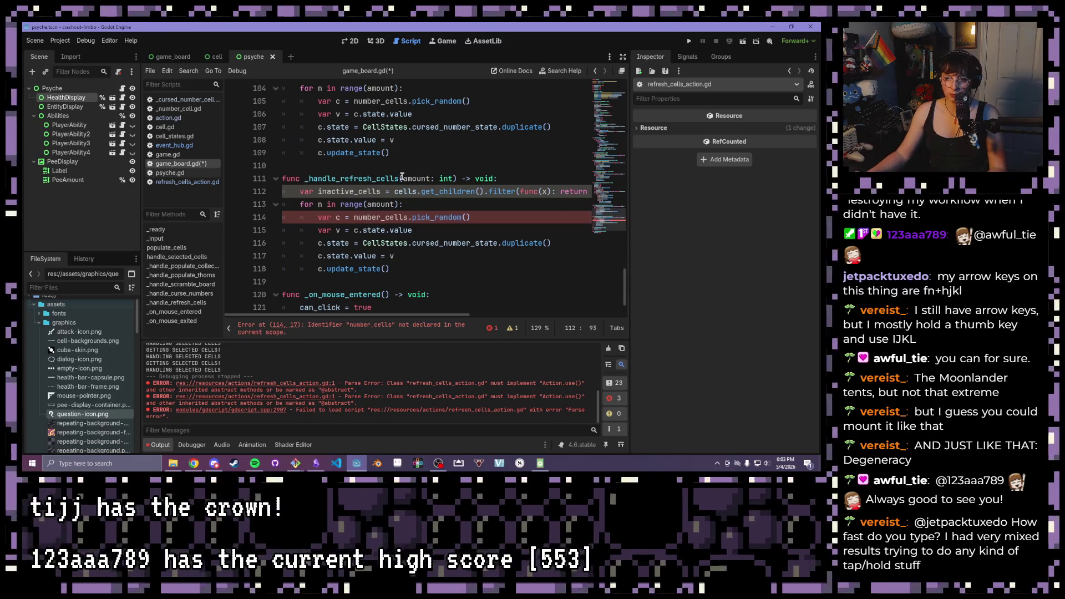
Step: Make the pick_random line draw from inactive_cells instead of number_cells
left_click(420, 217)
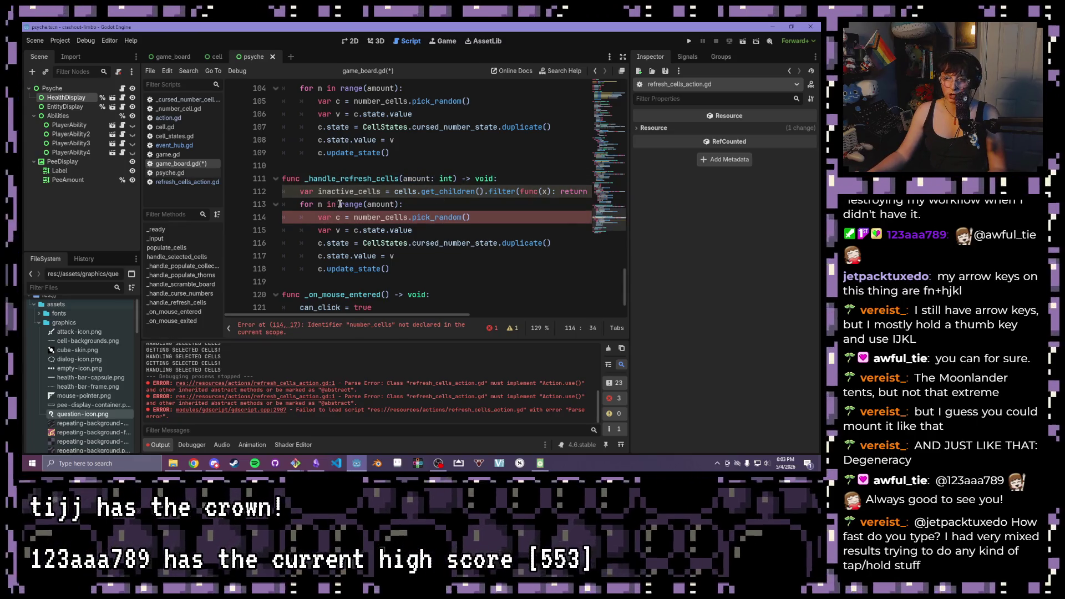
key("Down")
key("Down")
key("Down")
left_click_drag(381, 217, 353, 217)
type("inactive")
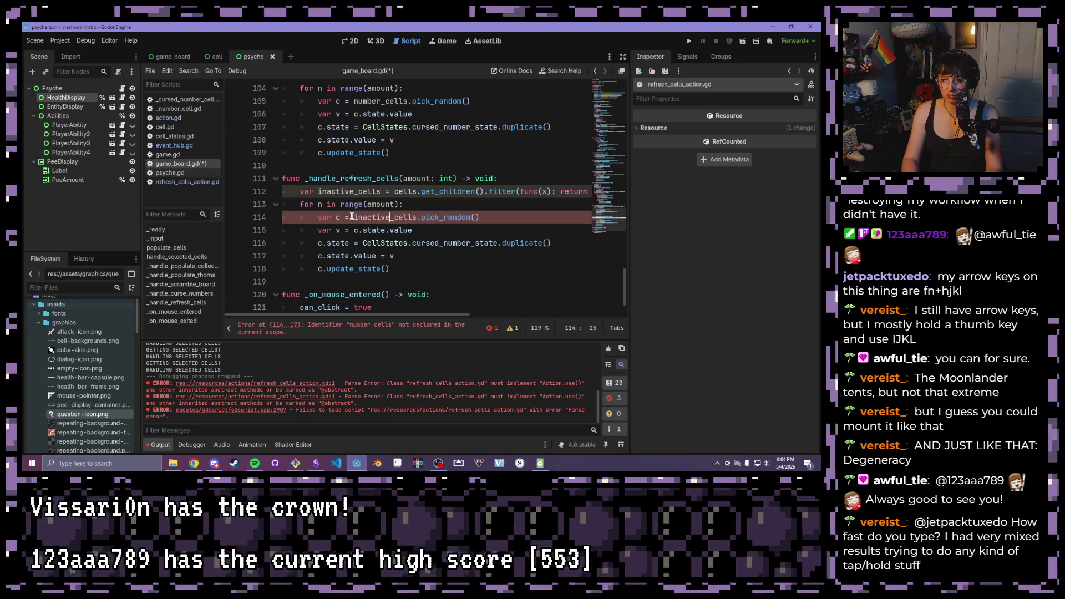
key("Escape")
left_click_drag(484, 217, 318, 217)
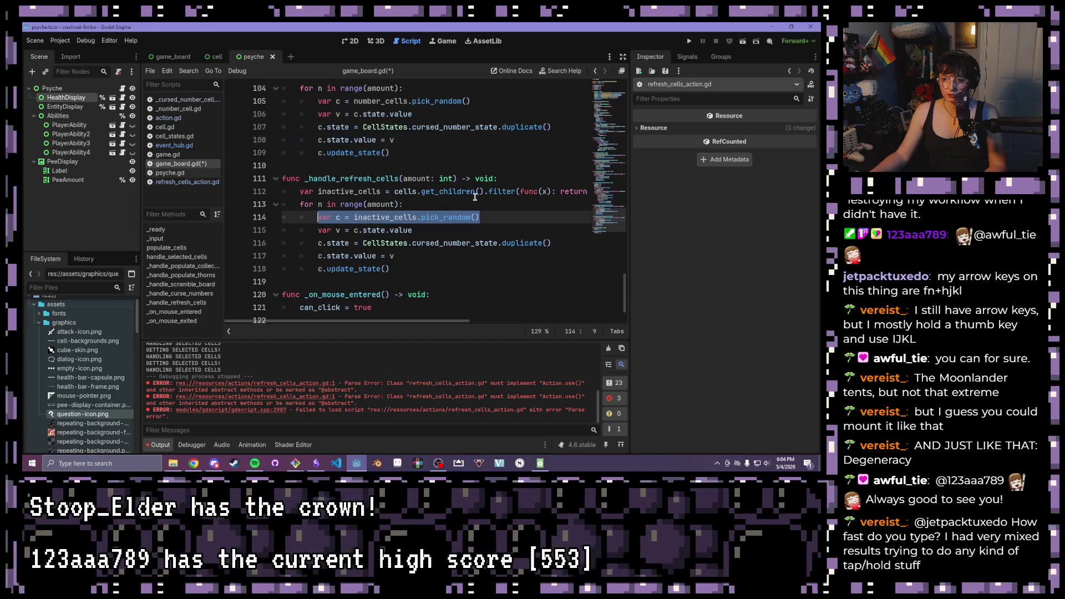
Step: Insert an empty line above the for loop
left_click(417, 205)
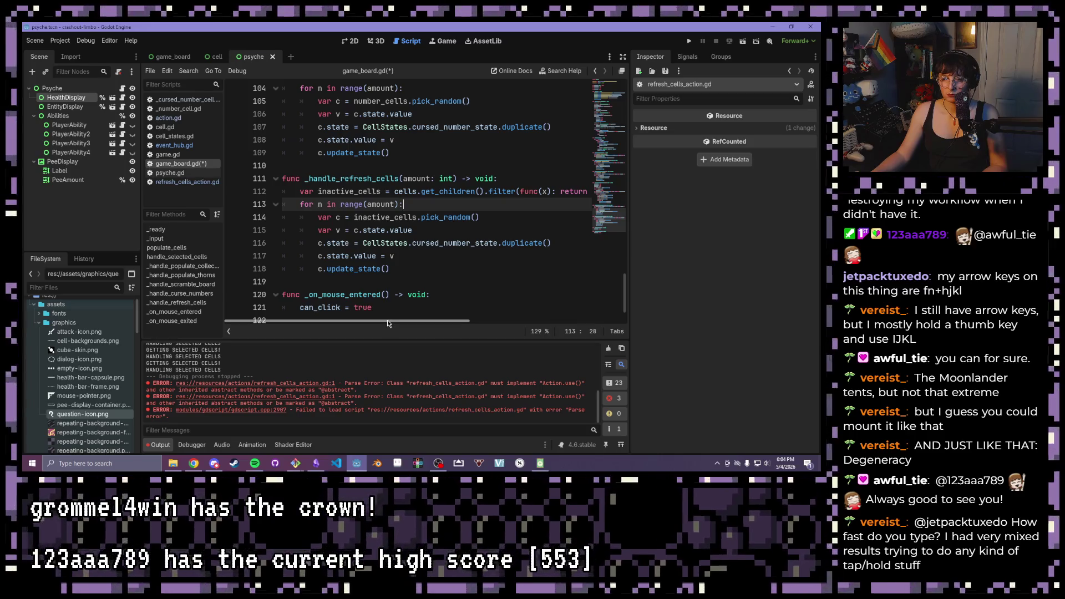
left_click_drag(387, 322, 560, 340)
left_click(463, 187)
key("Down")
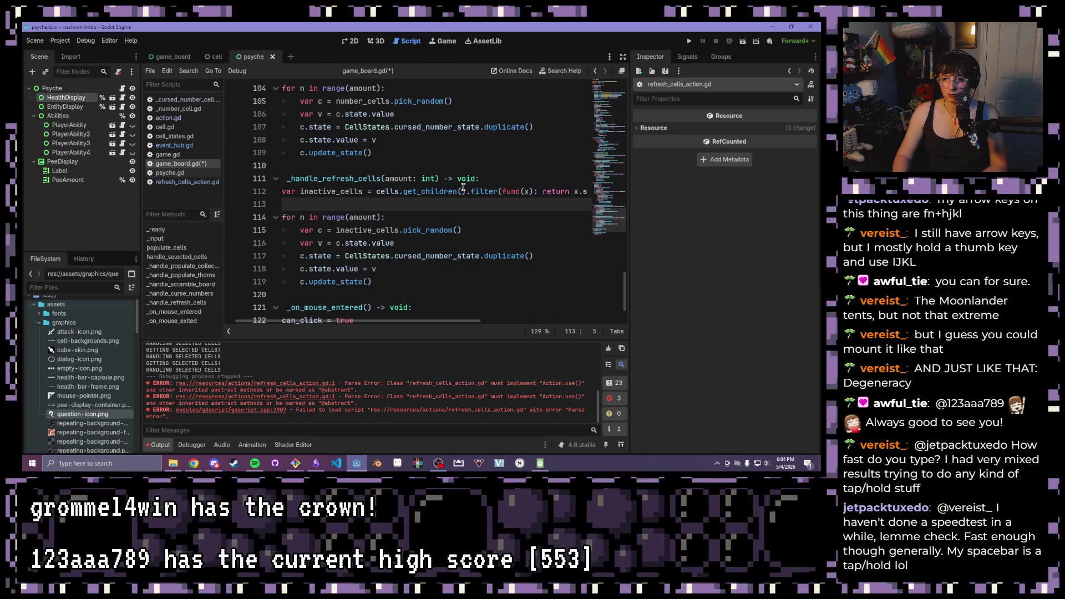
Step: Start an if inactive_cells.size() condition and indent the loop lines beneath it
type("if inactive_cells.s")
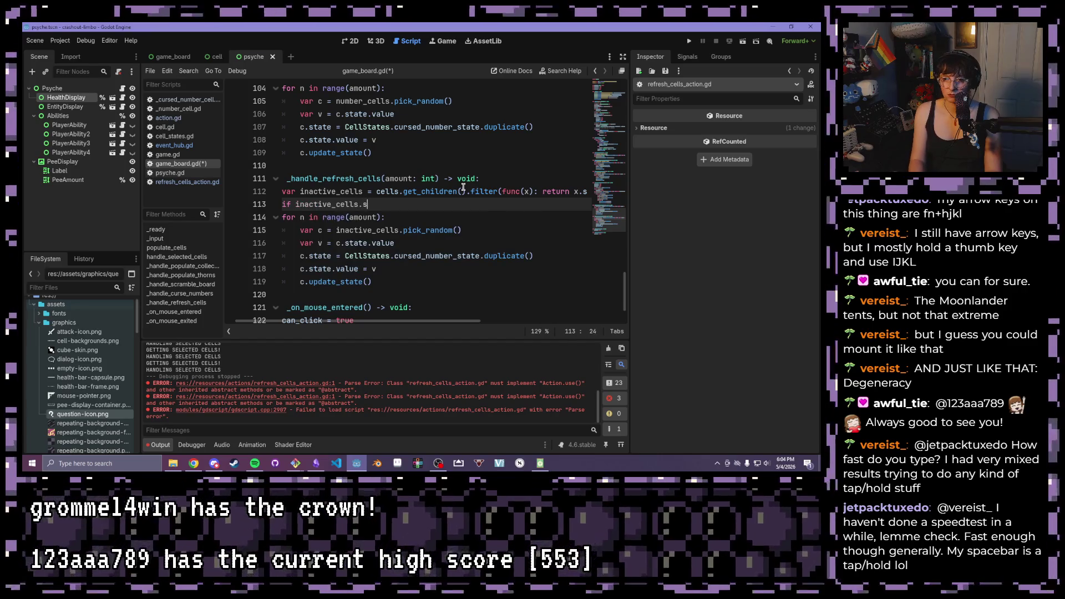
type("i")
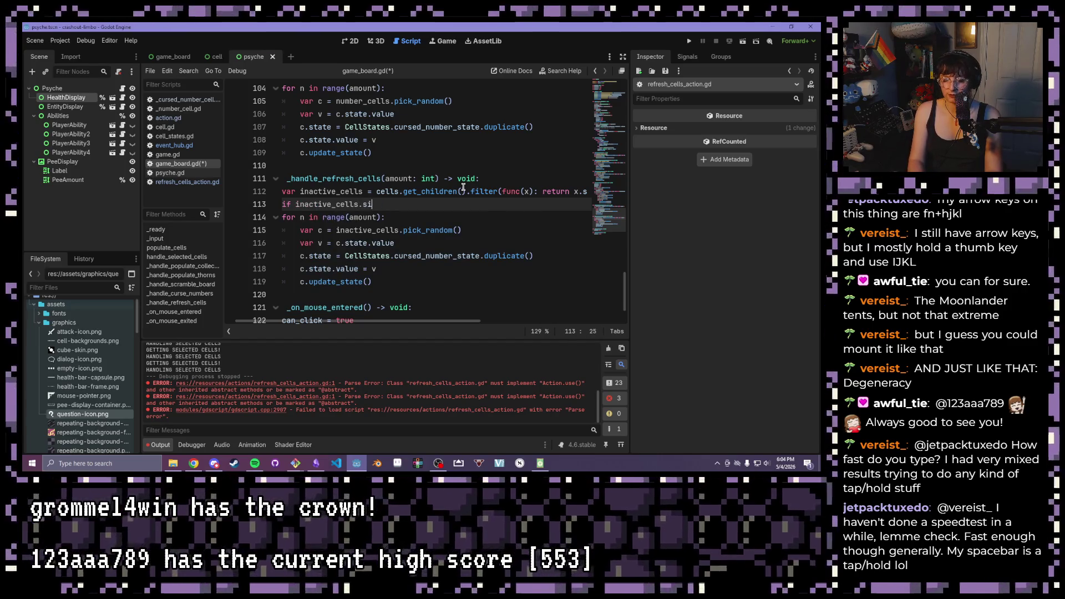
type("z")
key("Return")
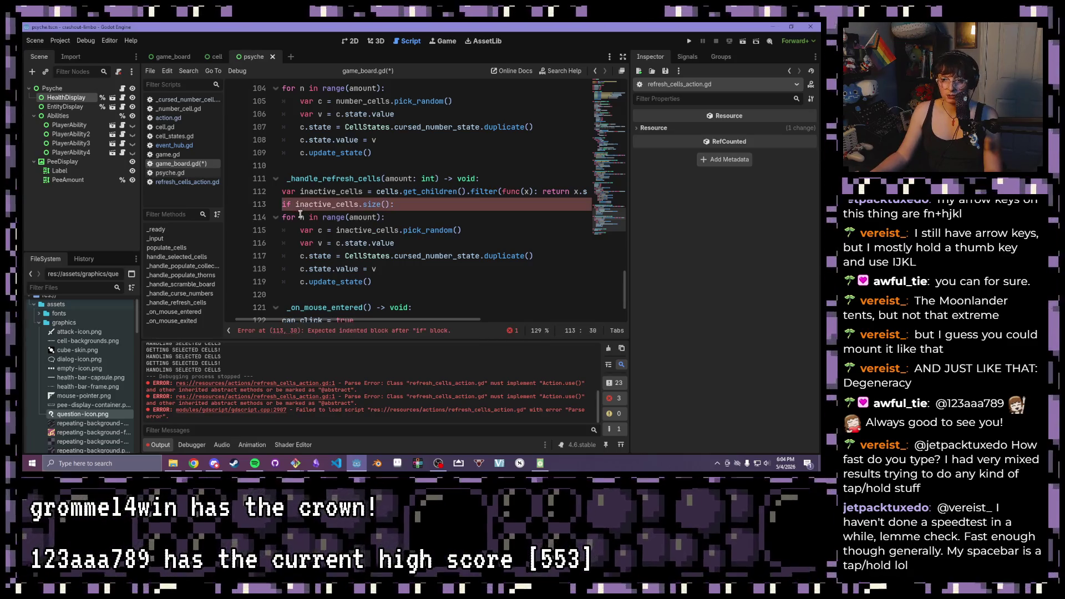
left_click(283, 217)
mouse_move(284, 217)
left_mouse_down()
mouse_move(383, 283)
mouse_move(422, 282)
left_mouse_up()
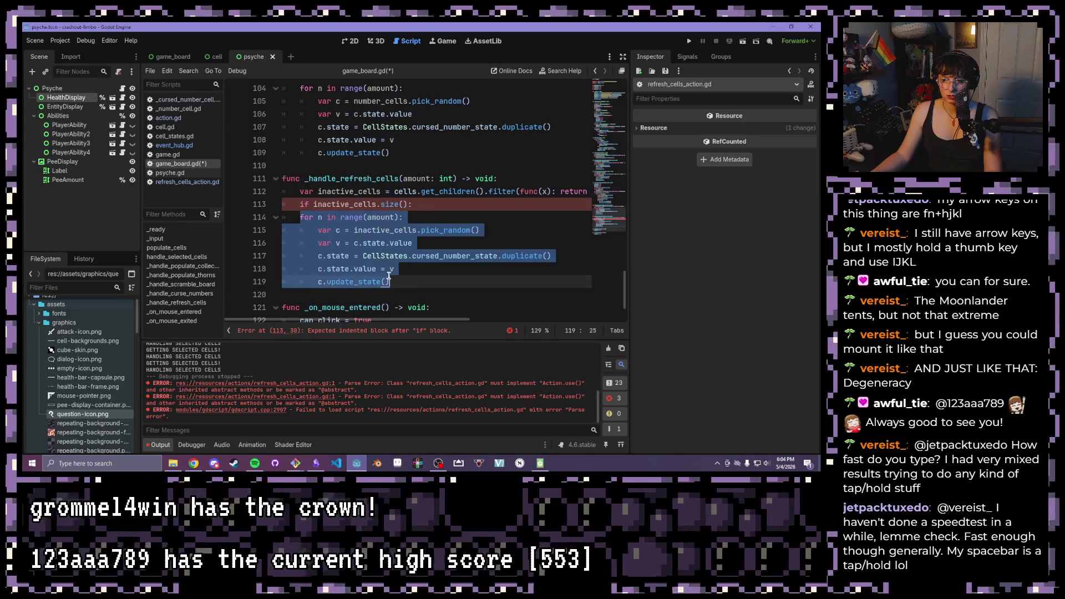
key("Tab")
left_click(438, 270)
left_click(442, 282)
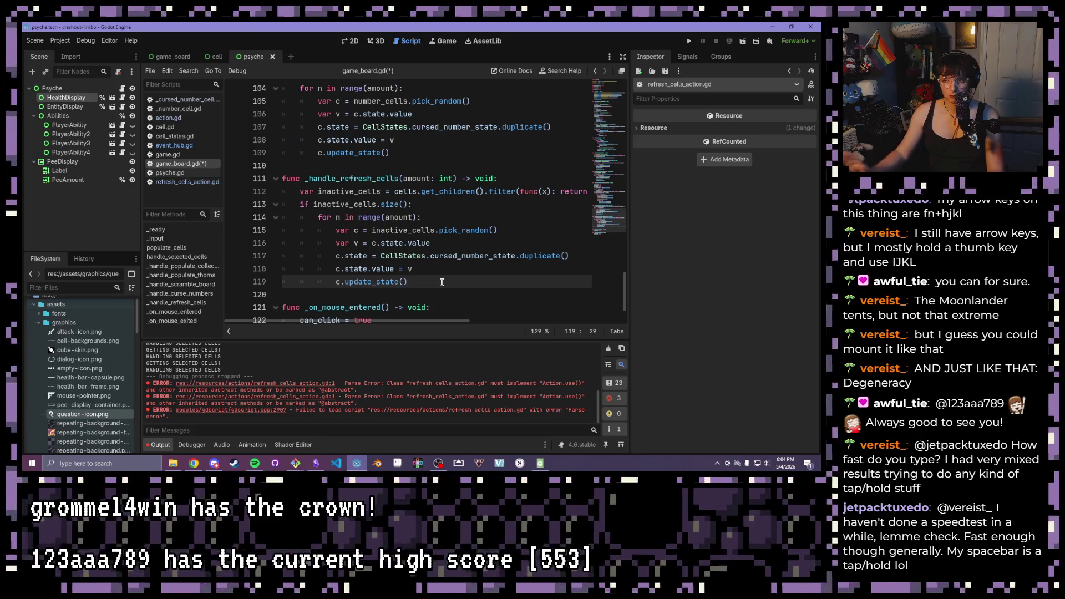
Step: Complete the condition as inactive_cells.size() <= amount and save game_board.gd
left_click(408, 205)
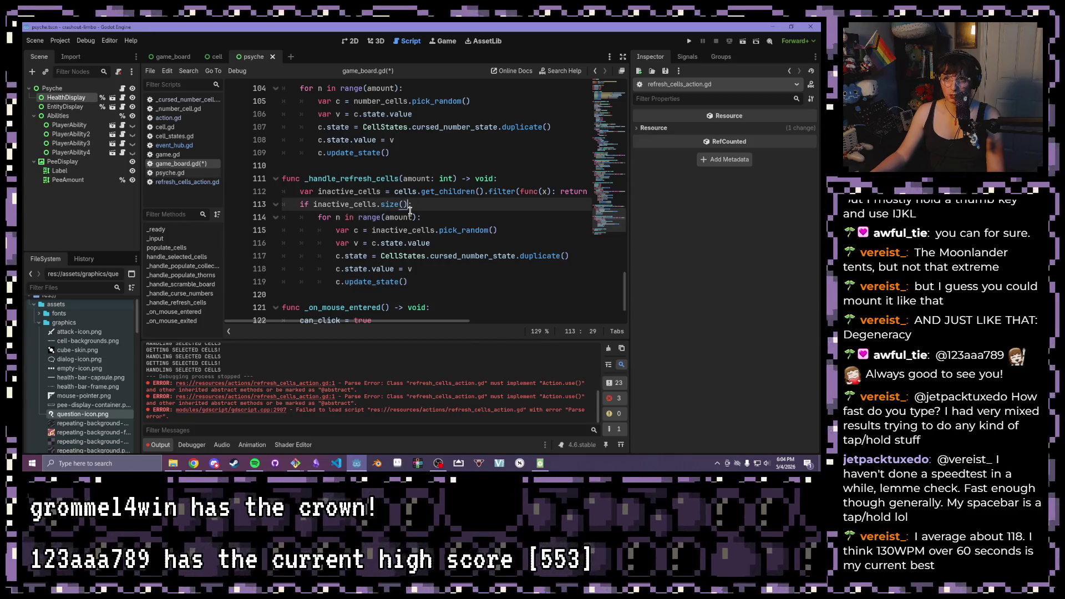
type("<=")
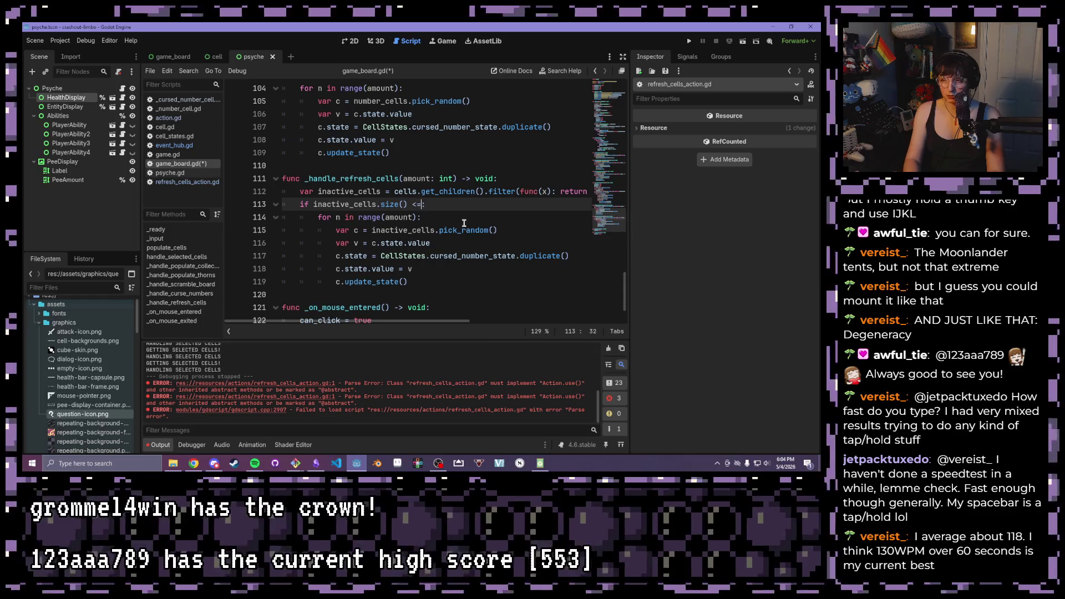
type(" amount")
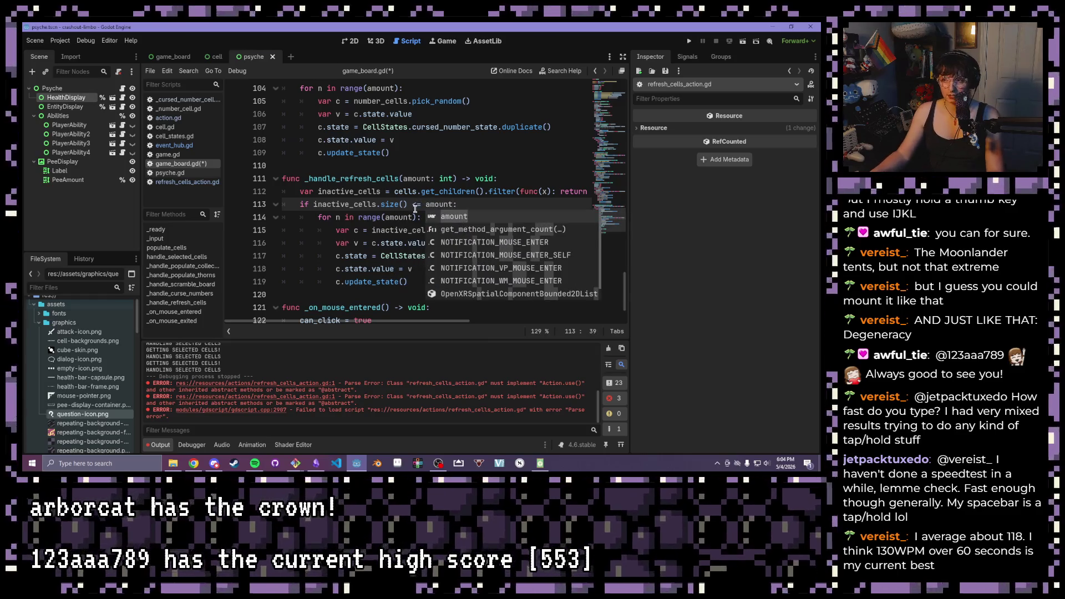
left_click_drag(457, 204, 303, 204)
left_click(493, 258)
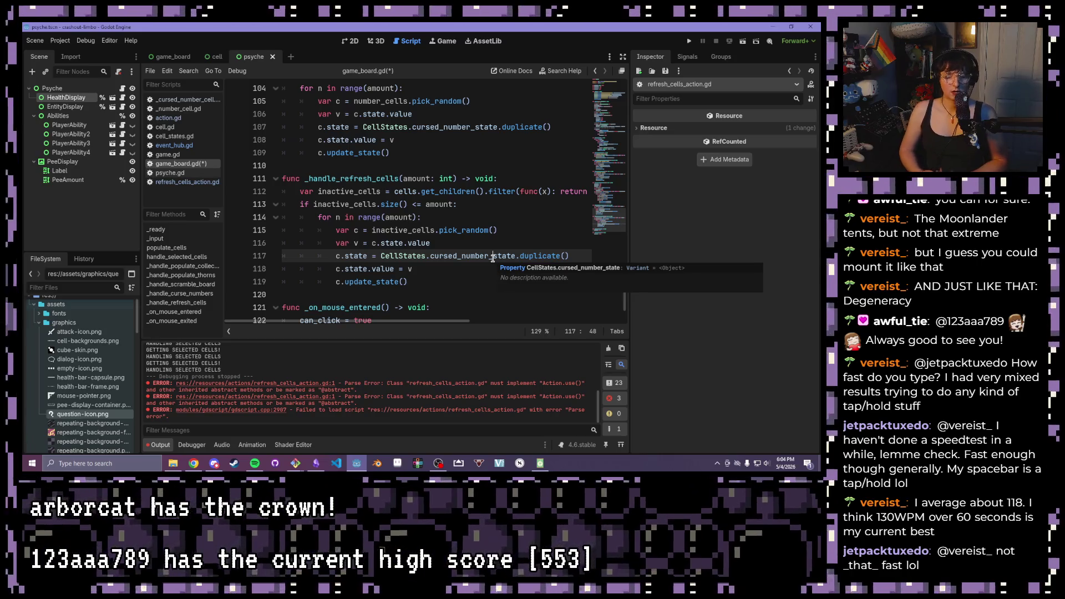
key("Down")
scroll(389, 289, "down", 2)
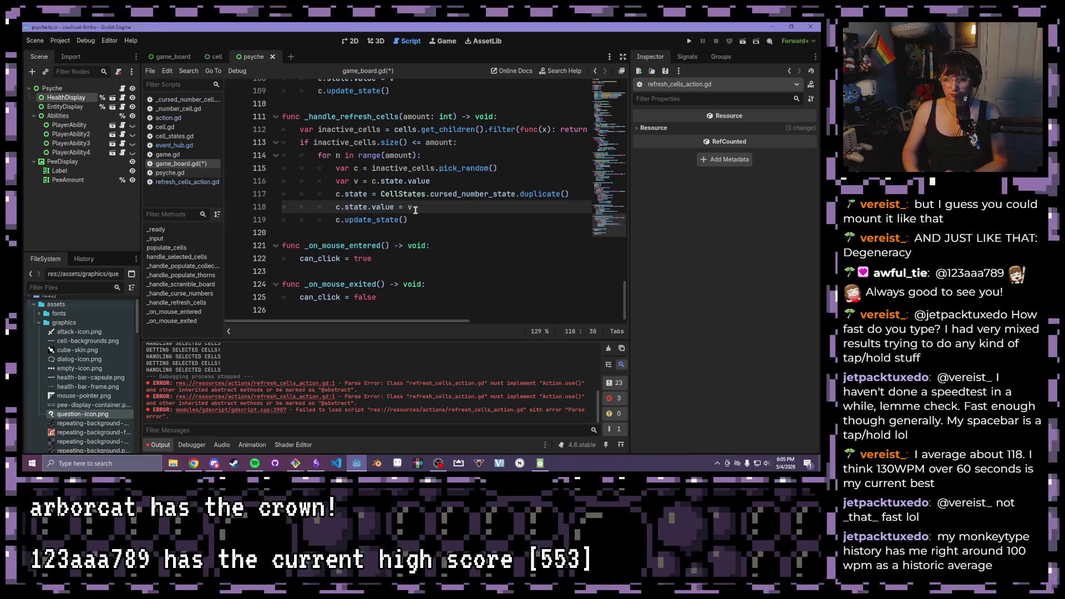
left_click(416, 222)
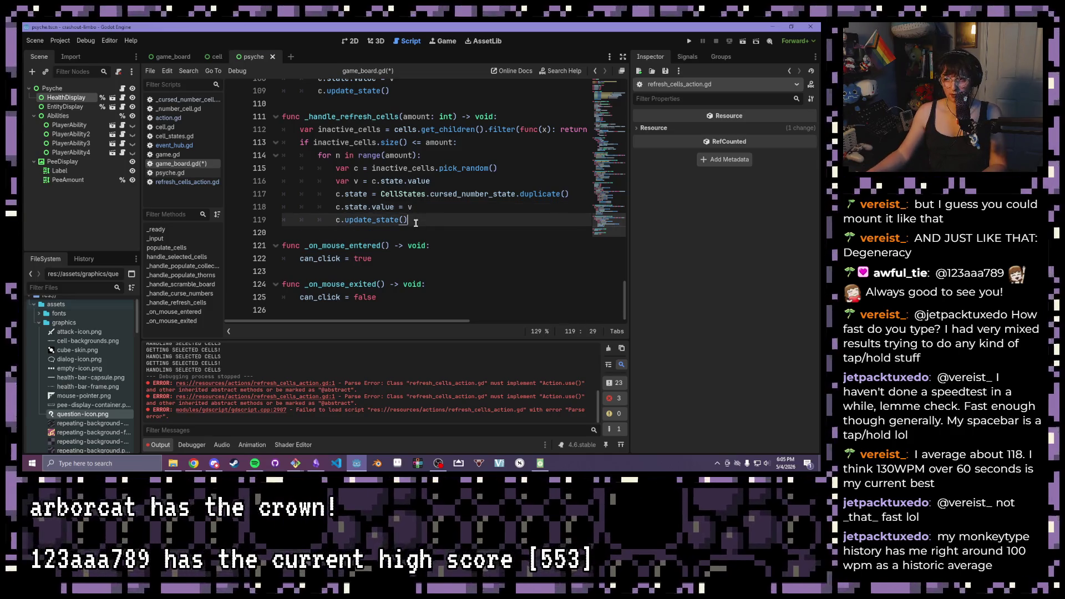
scroll(407, 200, "up", 6)
scroll(400, 182, "down", 7)
key("ctrl+s")
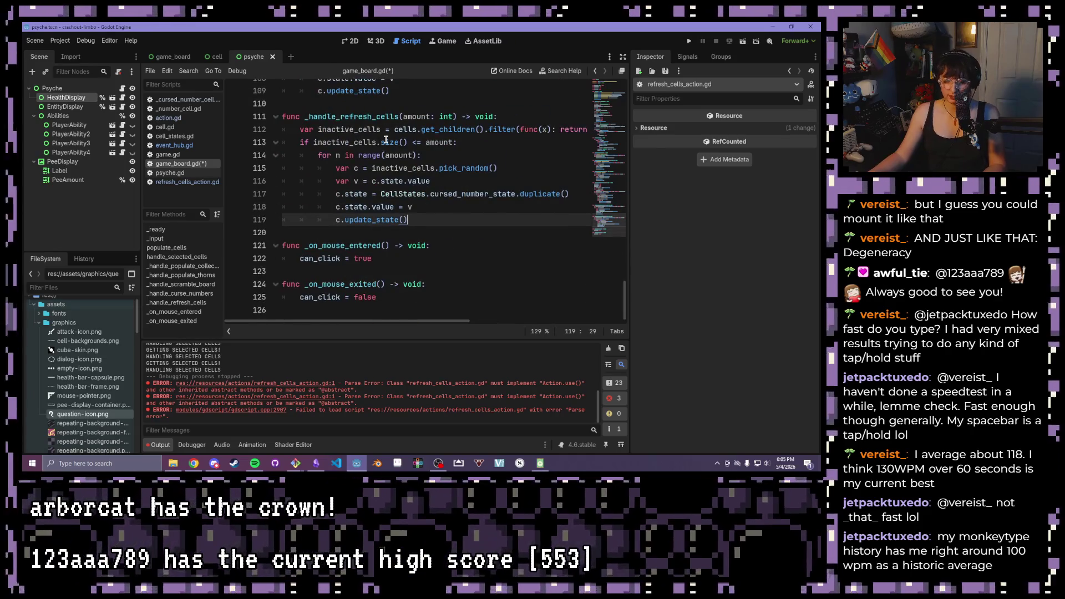
left_click(423, 142)
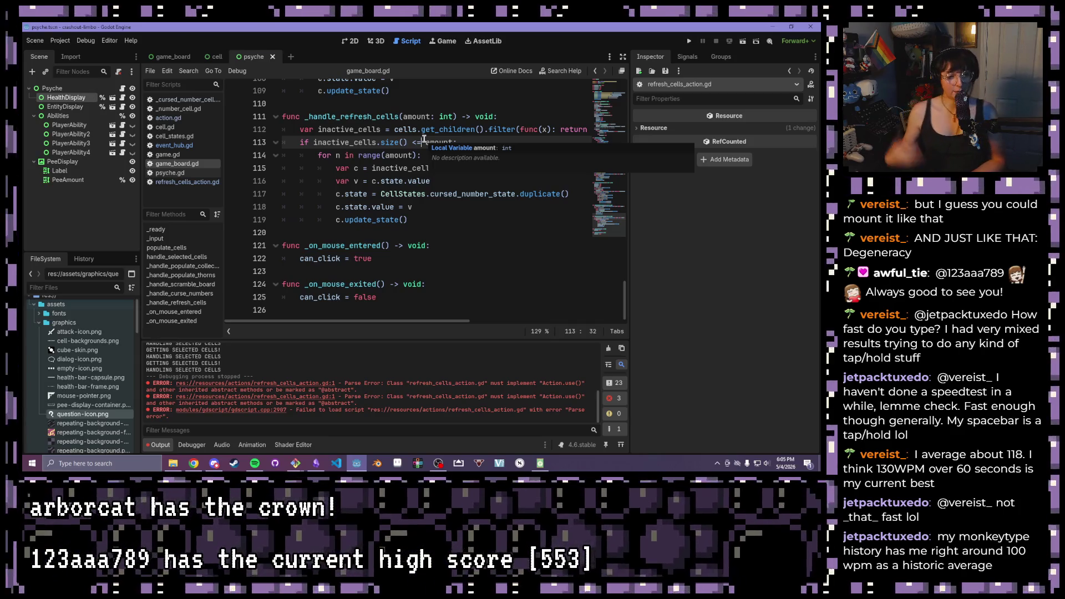
left_click(426, 117)
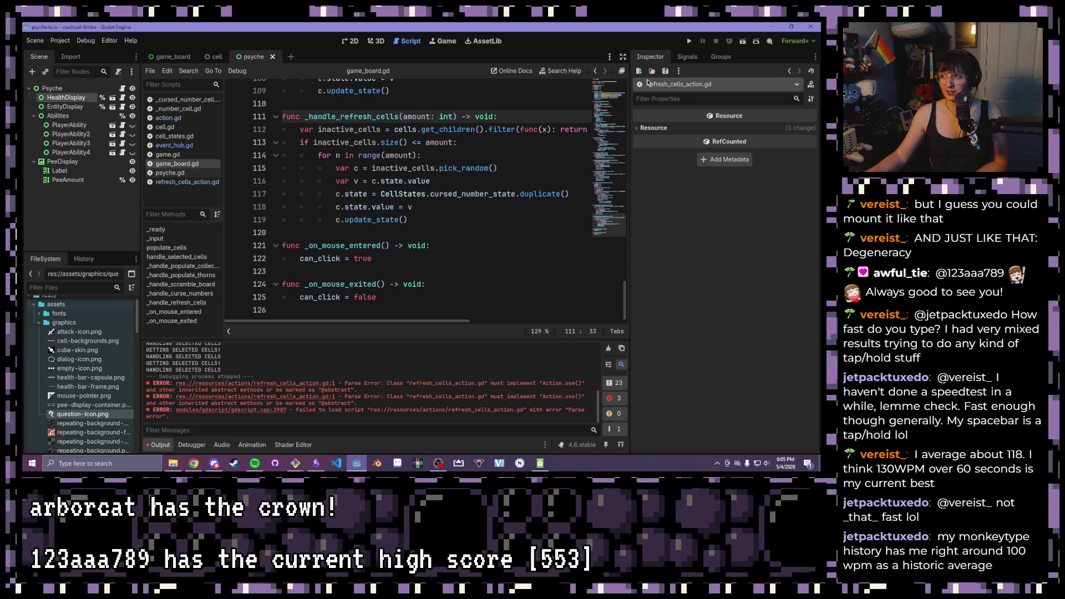
key("Down")
key("Down")
key("Down")
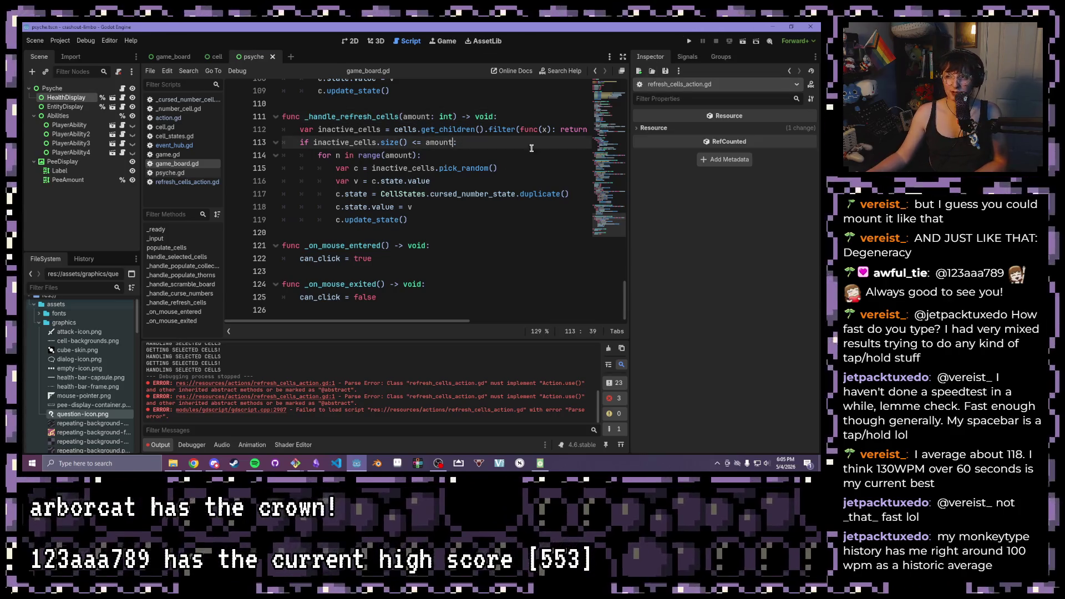
Step: Run the game to check the board, then stop it with F8
left_click(689, 41)
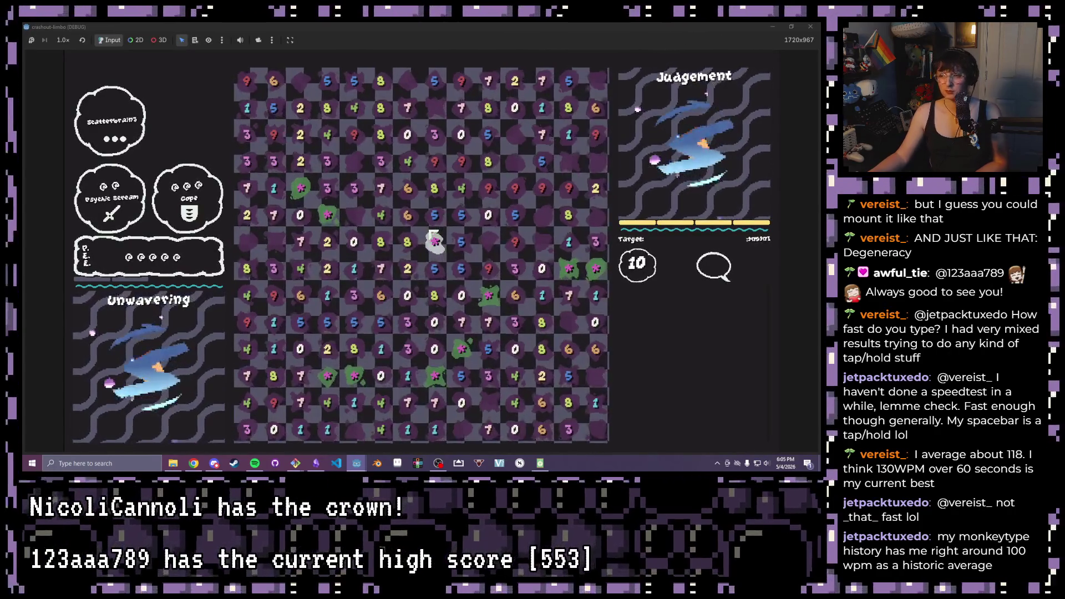
key("F8")
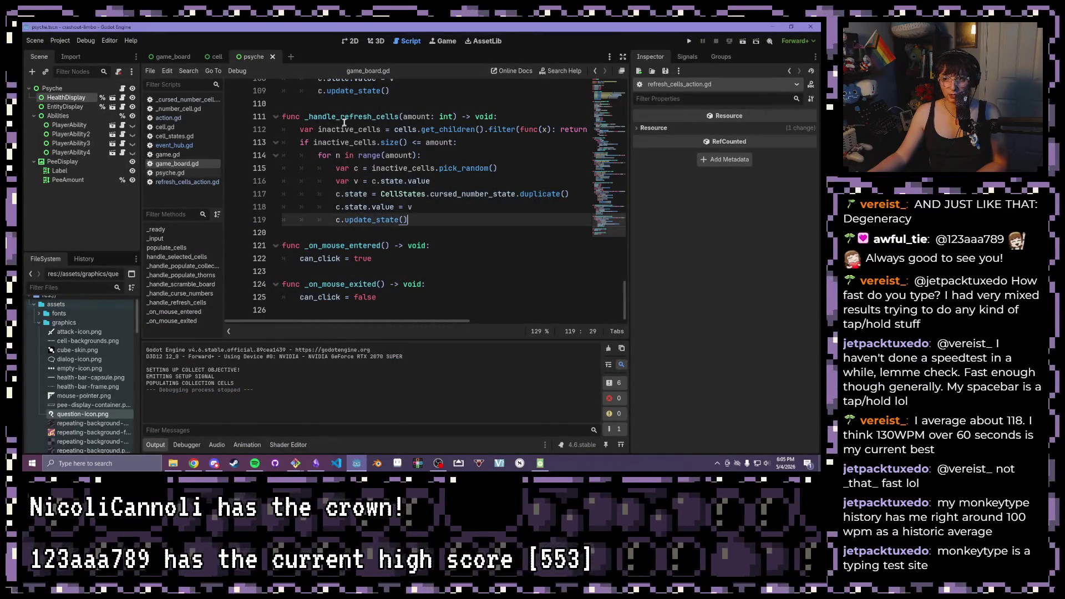
Step: Delete the var v = c.state.value and c.state.value = v lines
left_click(507, 170)
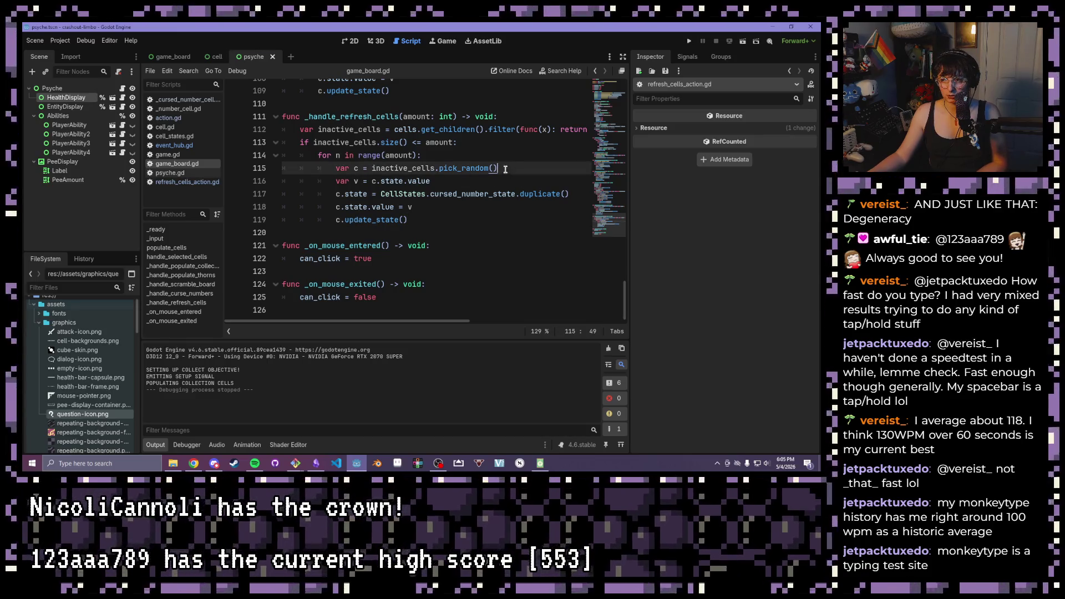
left_click_drag(430, 183, 258, 190)
key("BackSpace")
key("BackSpace")
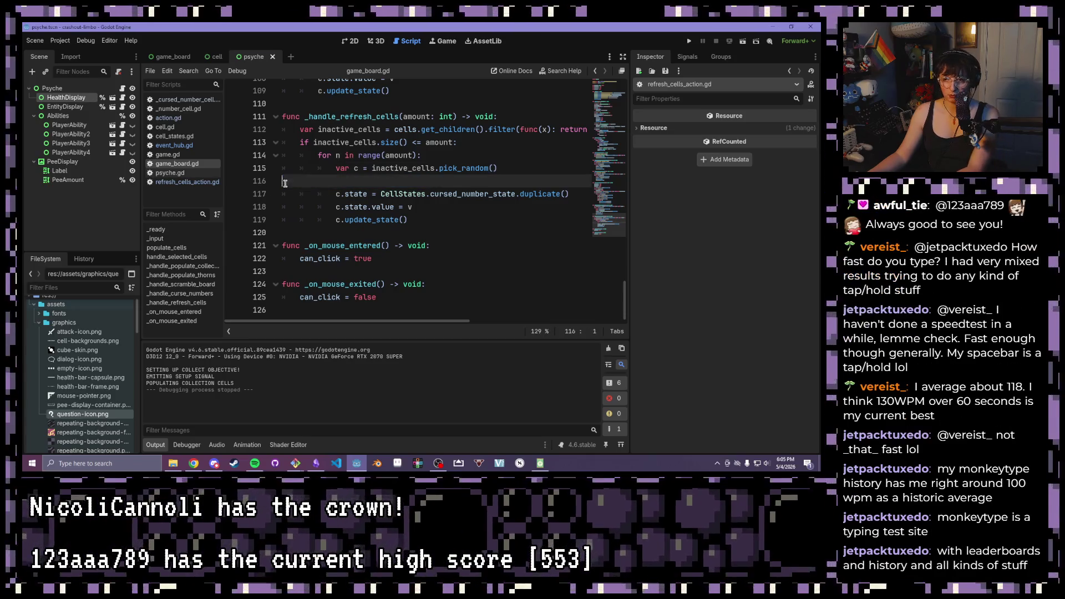
left_click_drag(415, 194, 222, 194)
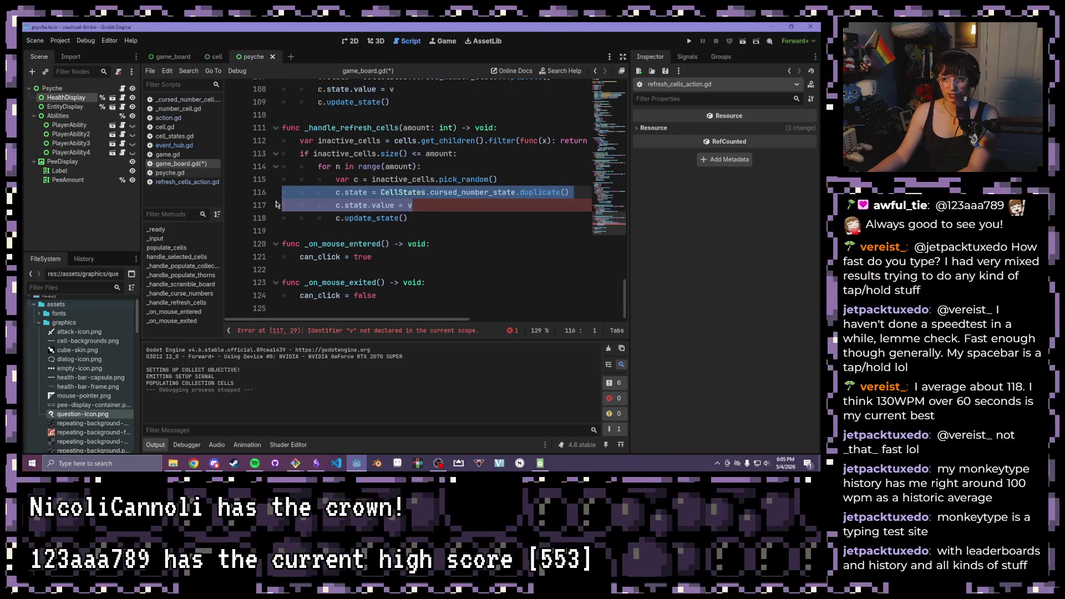
key("BackSpace")
key("BackSpace")
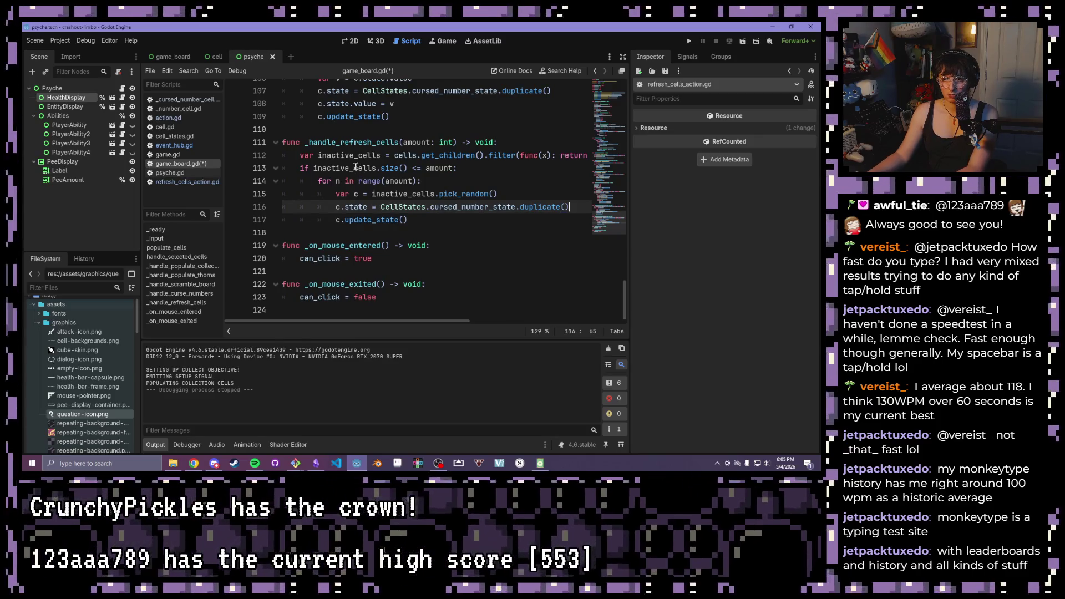
Step: Replace cursed_number_state with CellStates.number_cell.duplicate() on line 116 and save
mouse_move(361, 168)
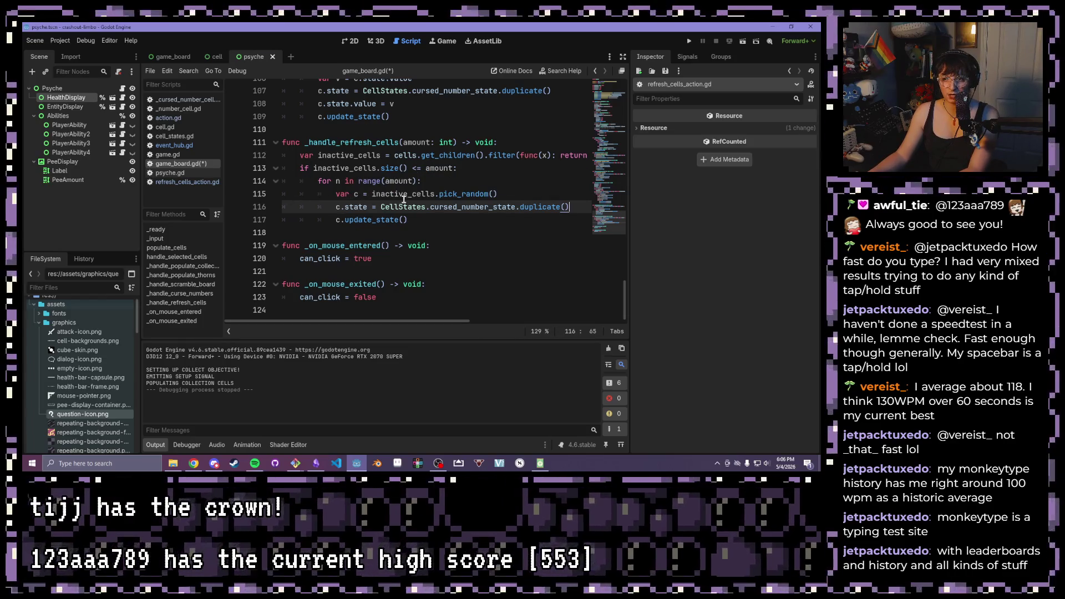
left_click(398, 204)
left_click_drag(572, 206, 428, 206)
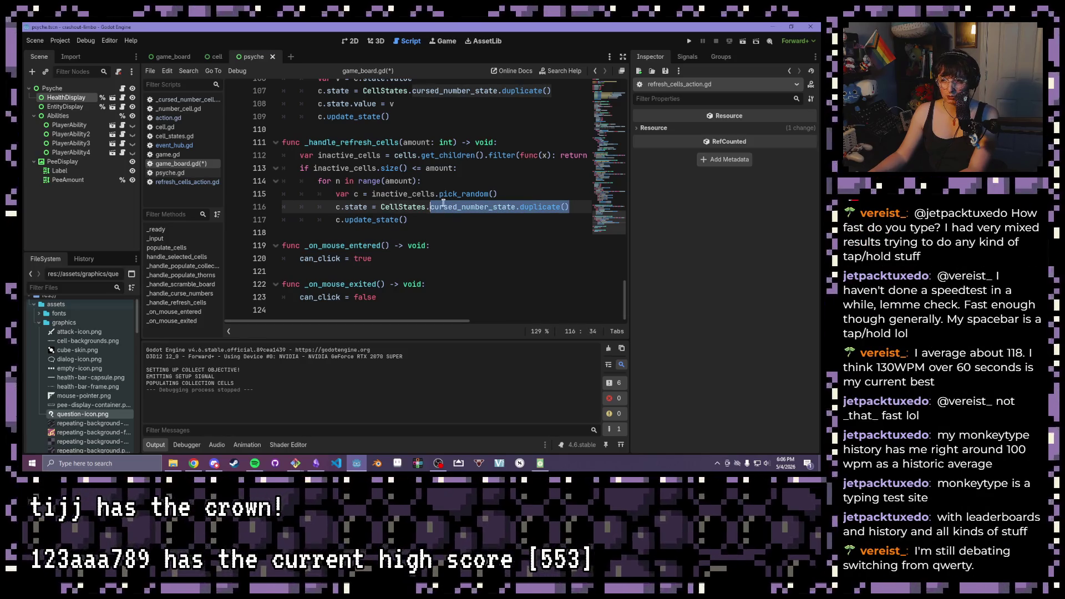
type("nu,")
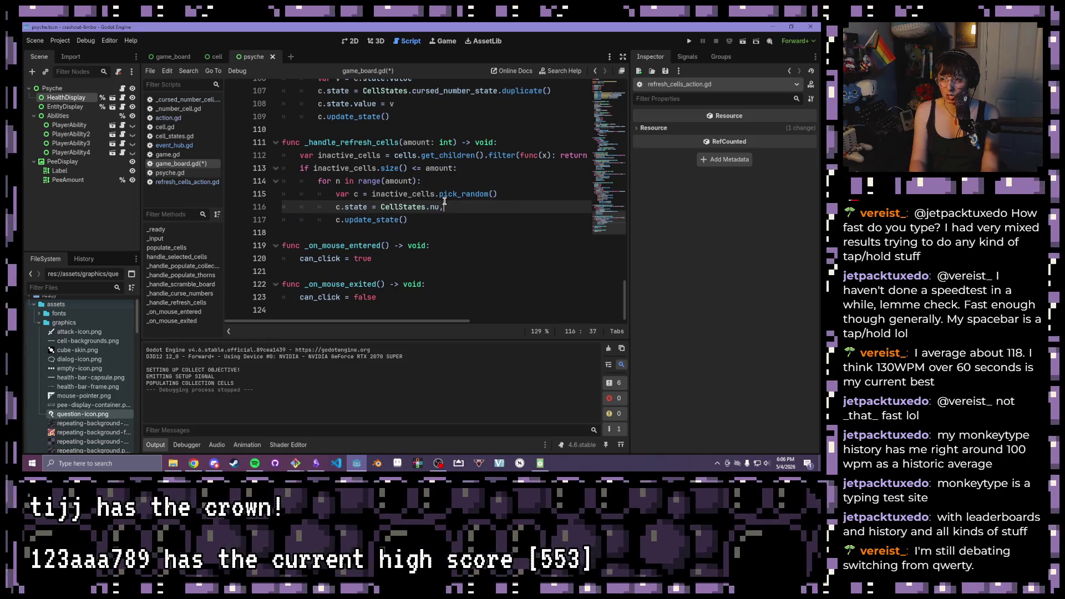
key("BackSpace")
type("mber_cell.")
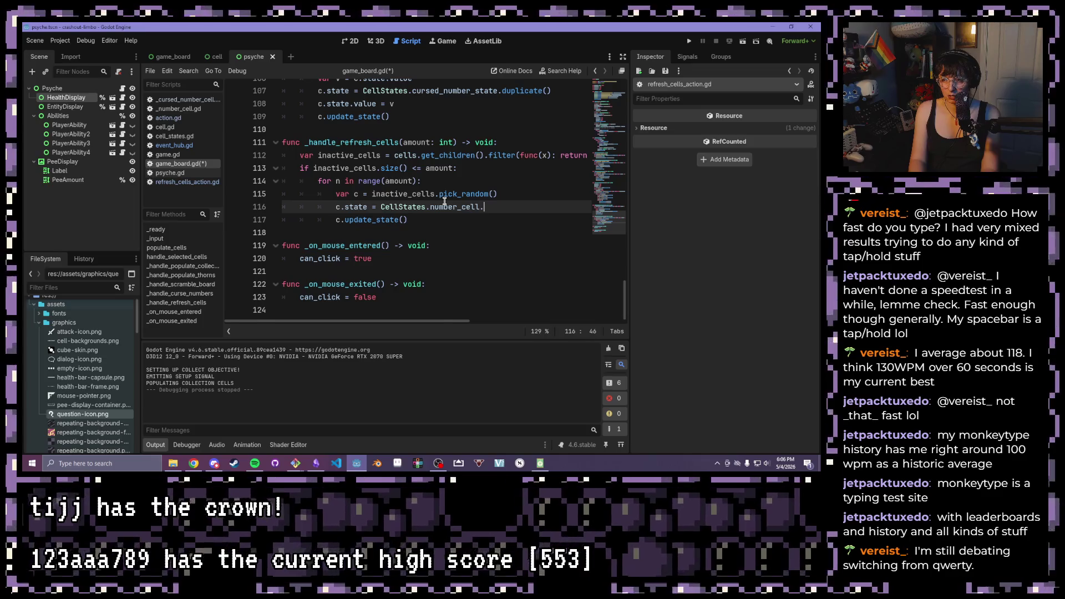
type("duplic")
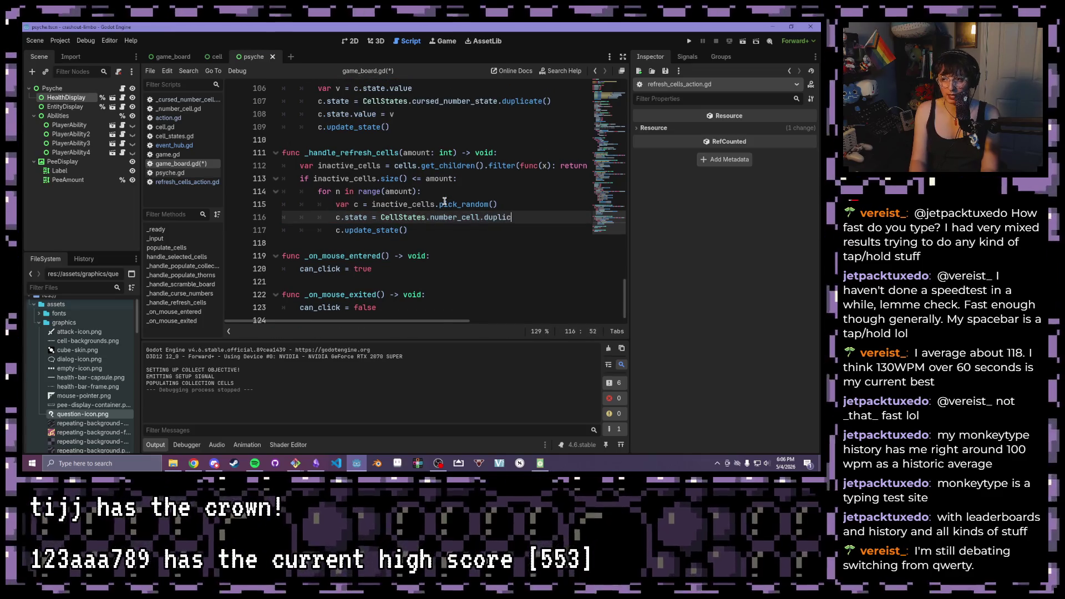
type("ate(")
key("ctrl+s")
key("End")
key("Return")
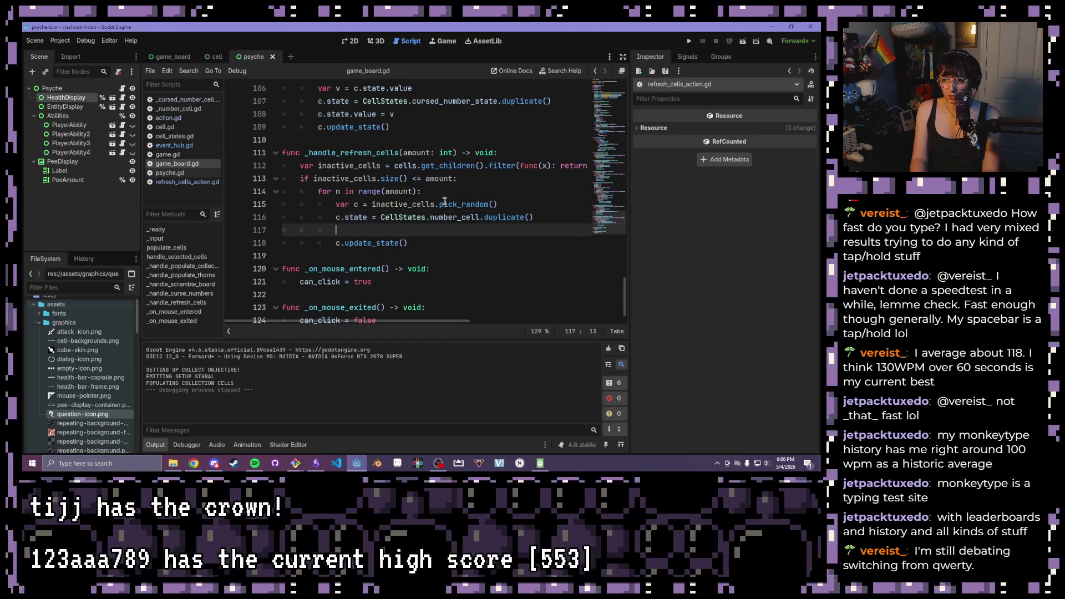
key("BackSpace")
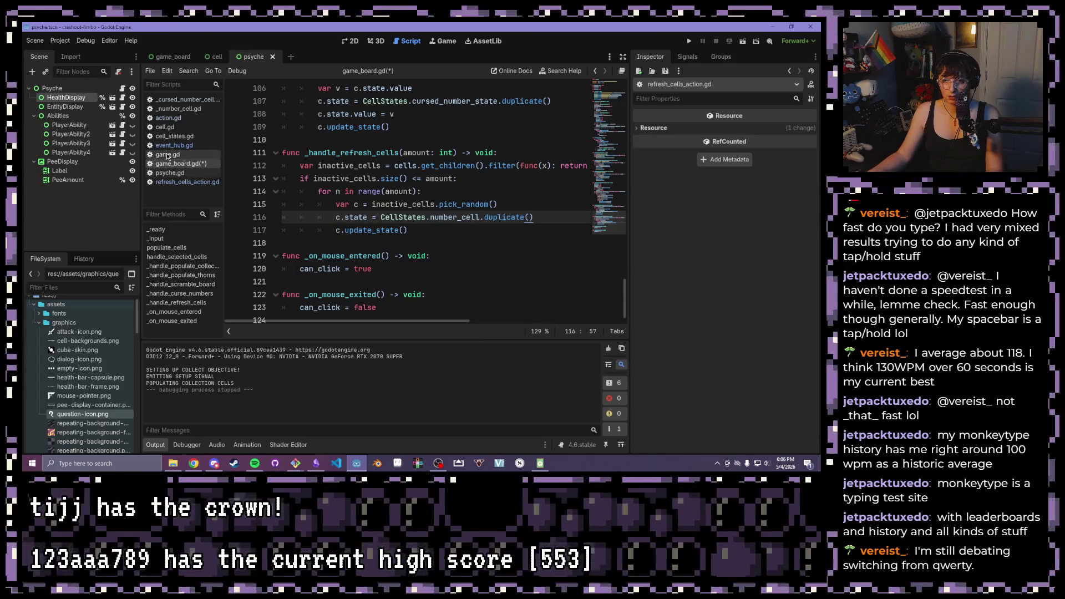
Step: Review cell_states.gd and cell.gd's update_state code, then return to game_board.gd
left_click(174, 136)
left_click(165, 127)
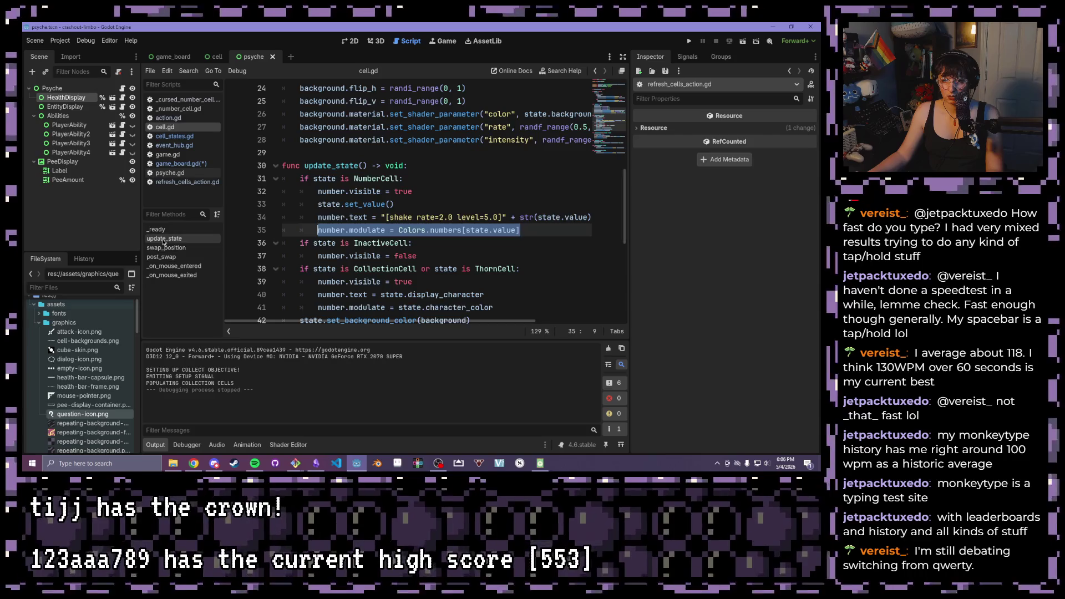
left_click(164, 239)
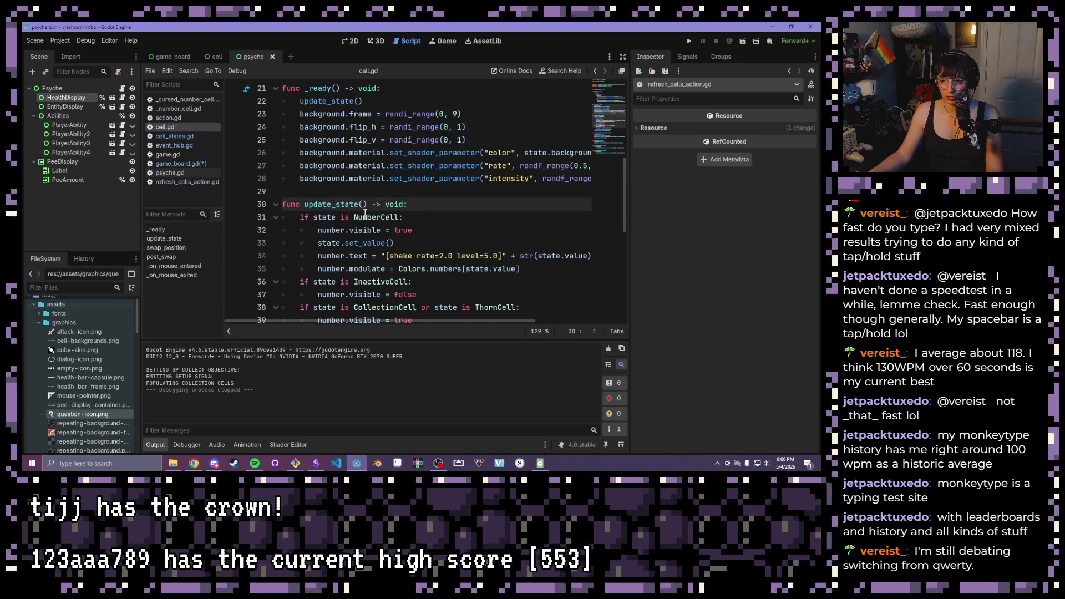
left_click(282, 230)
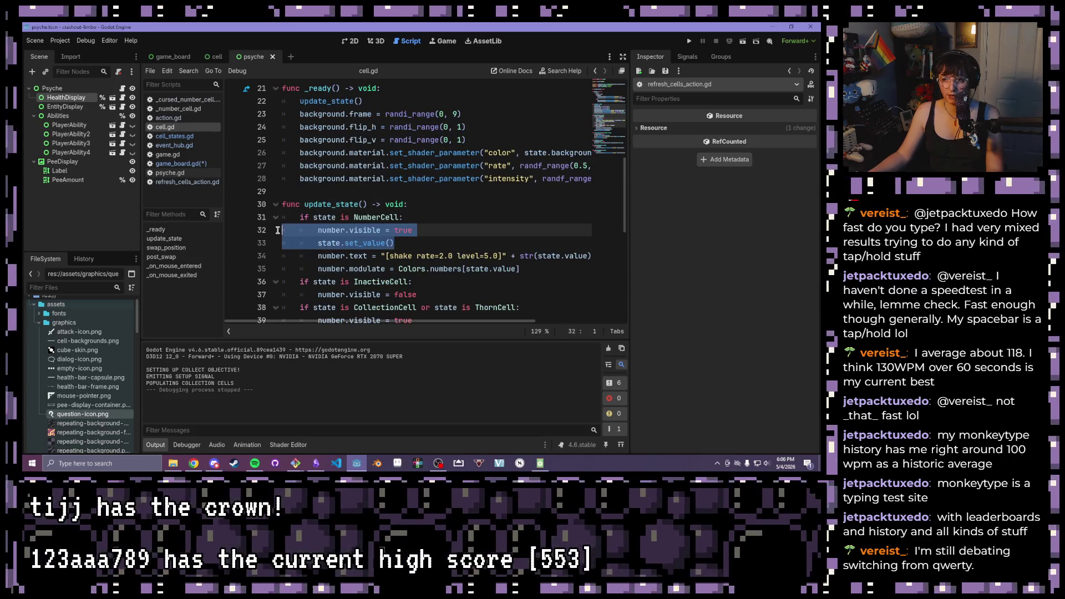
scroll(338, 230, "down", 6)
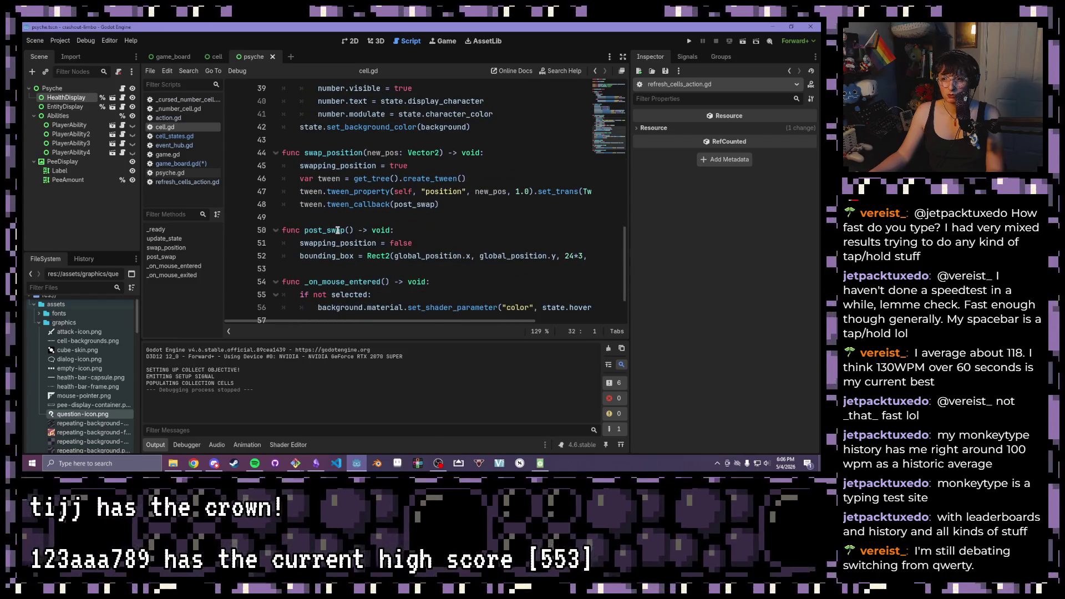
scroll(338, 229, "down", 2)
scroll(338, 230, "up", 7)
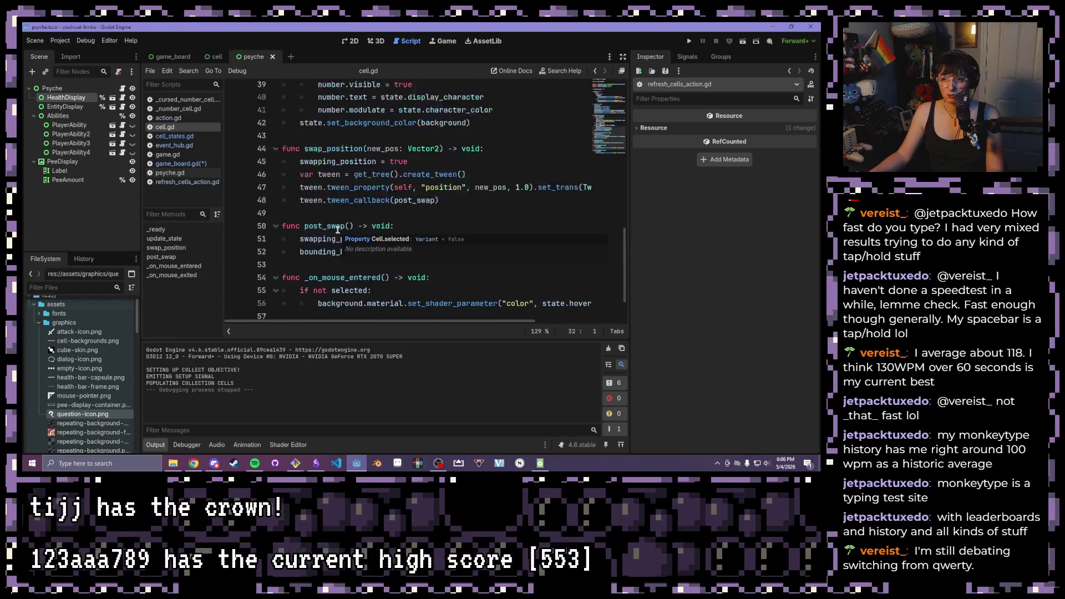
scroll(337, 230, "up", 6)
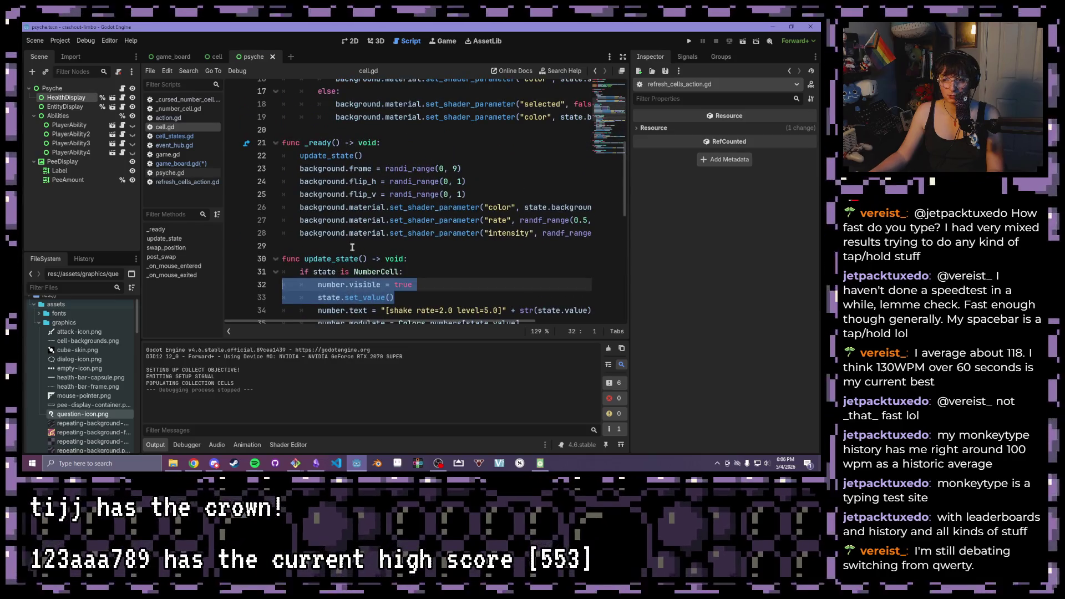
scroll(351, 248, "down", 6)
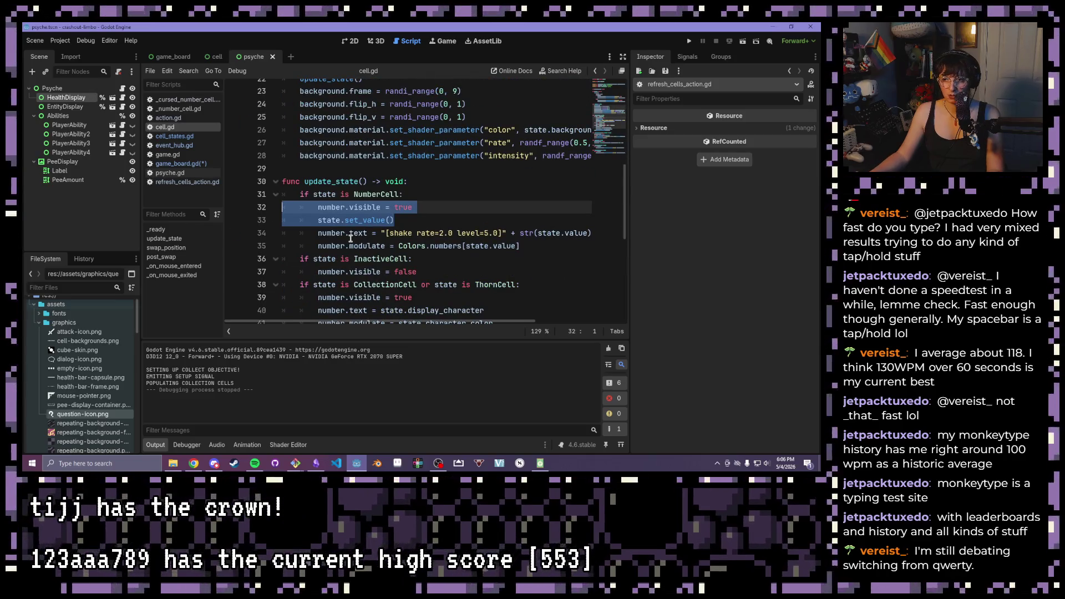
mouse_move(549, 246)
left_mouse_down()
mouse_move(253, 224)
mouse_move(244, 195)
left_mouse_up()
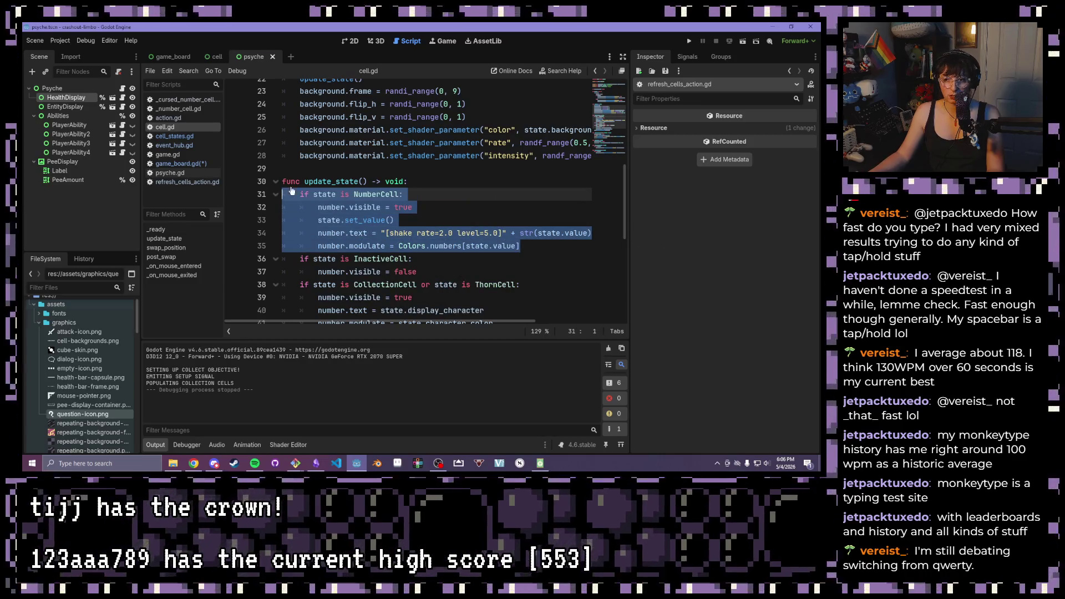
left_click(382, 207)
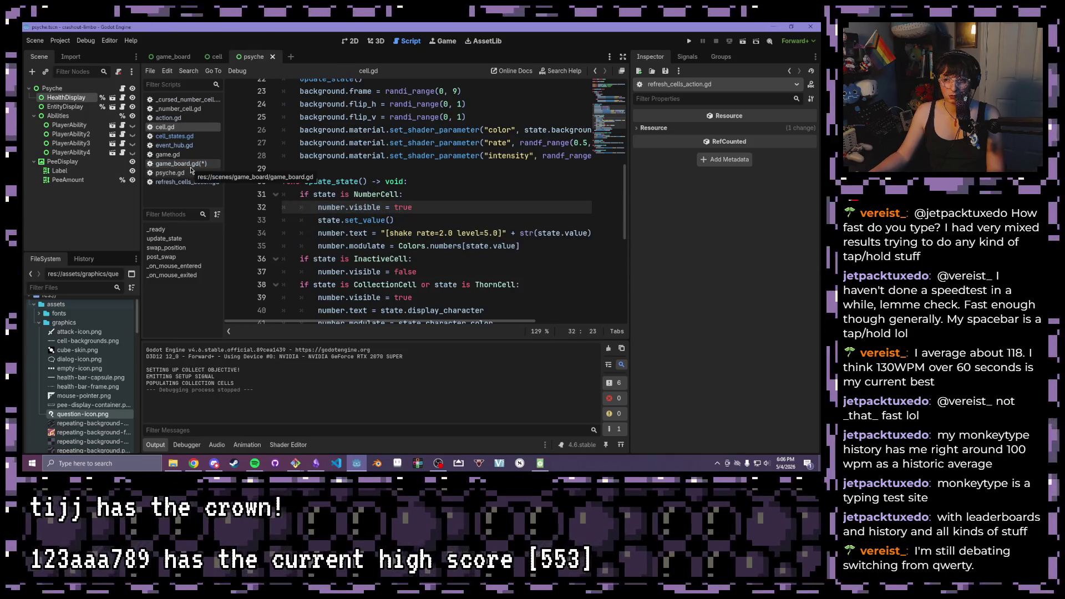
left_click(174, 166)
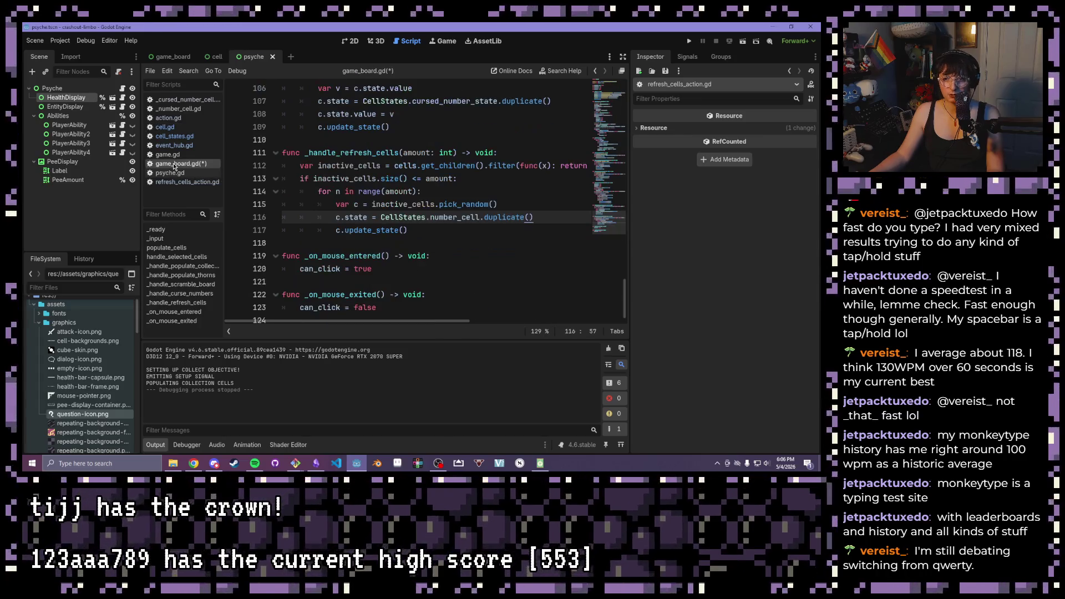
Step: Save game_board.gd and open judgement.tres in the Inspector
left_click_drag(462, 232, 232, 208)
left_click(475, 237)
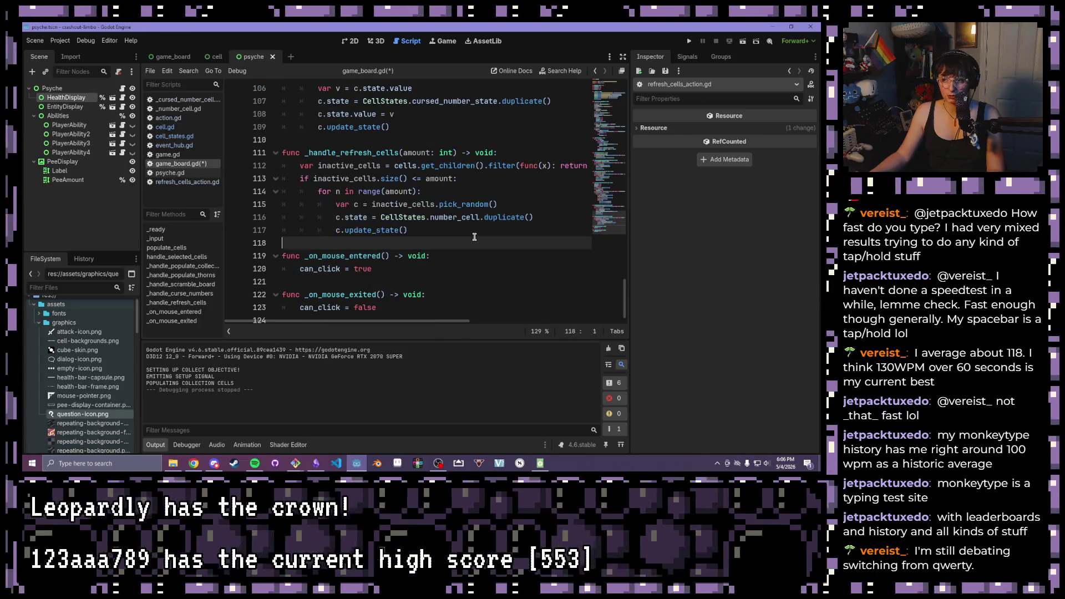
key("ctrl+s")
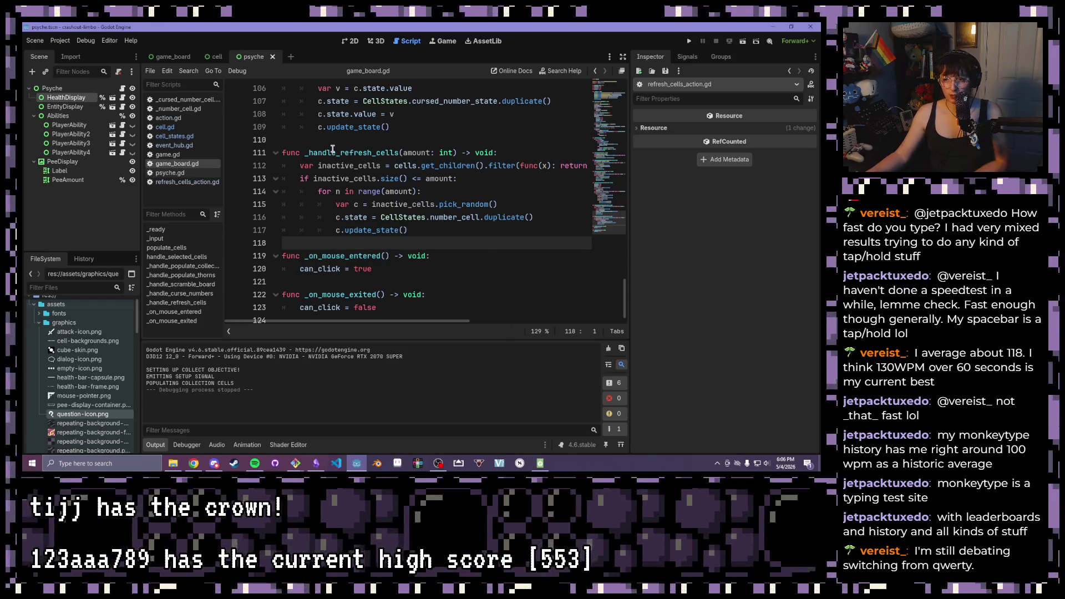
left_click(38, 322)
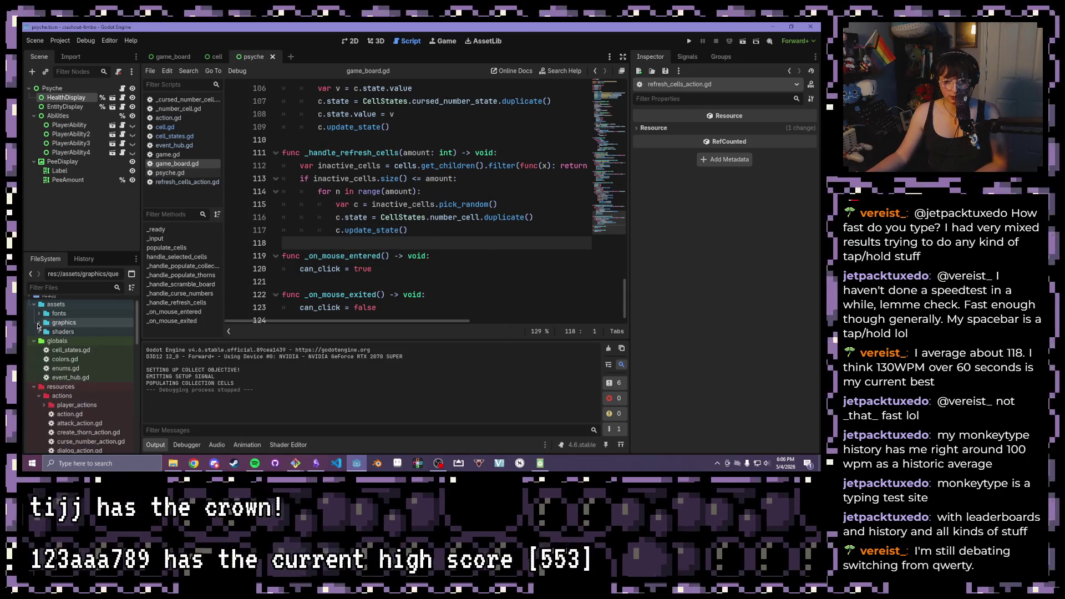
scroll(60, 392, "down", 5)
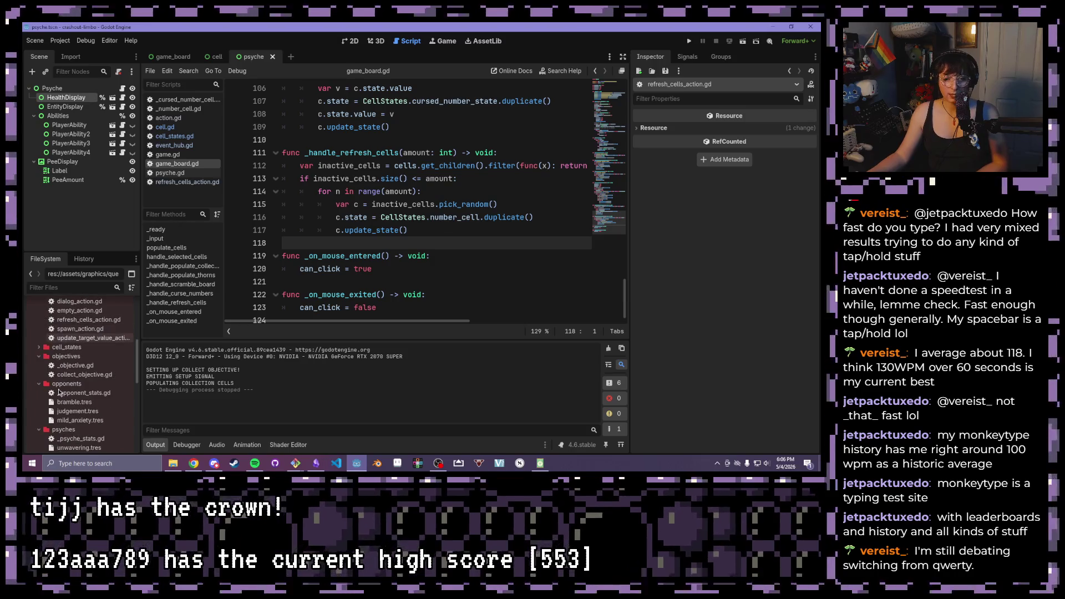
left_click(77, 411)
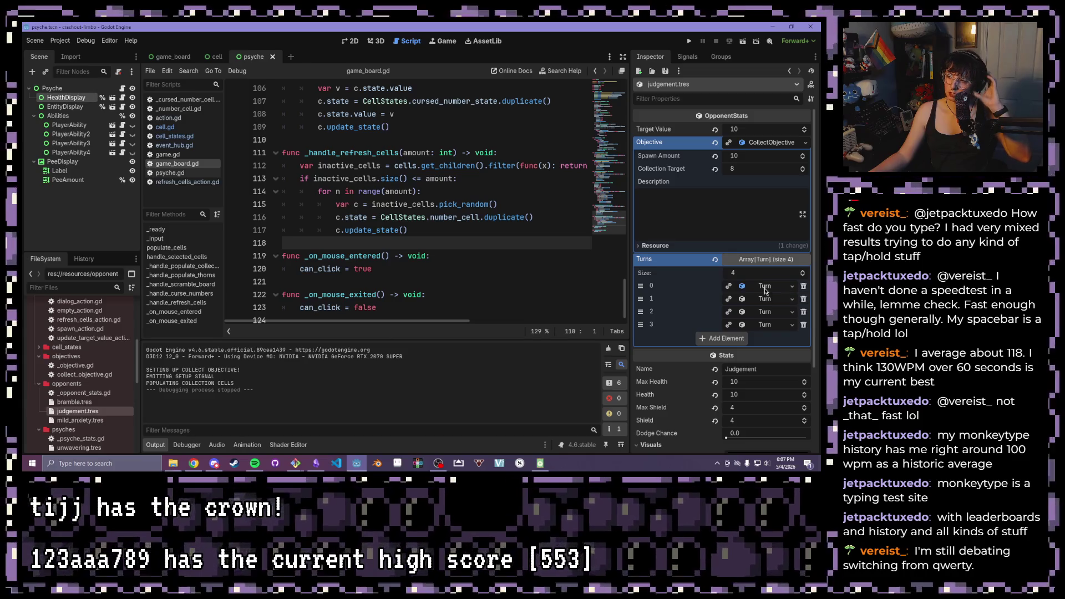
Step: Unfold Judgement's turns 0, 1 and 2 and show their action lists
left_click(766, 287)
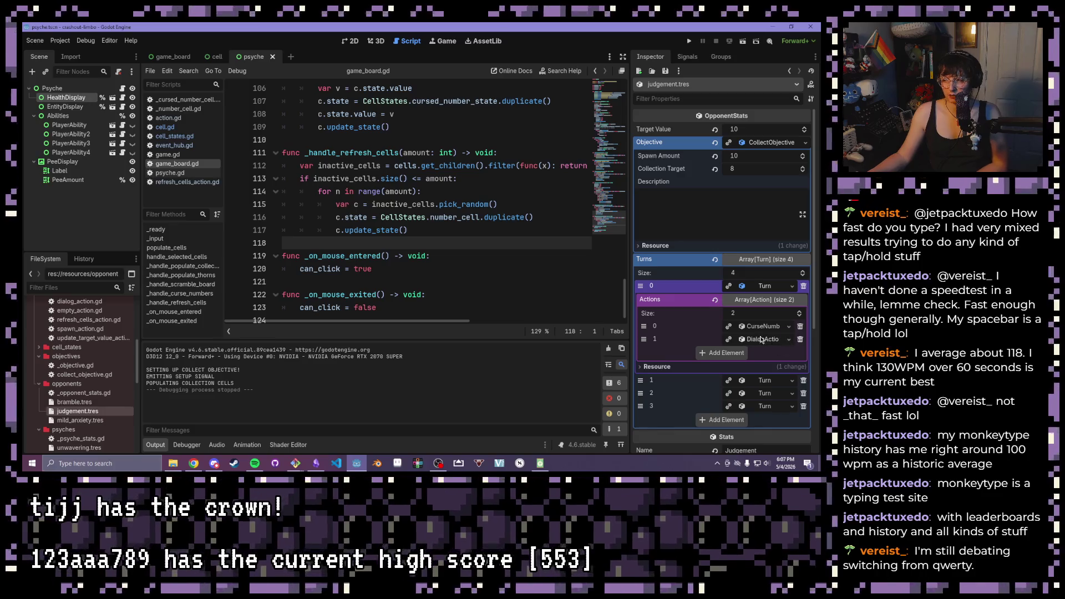
scroll(762, 340, "down", 3)
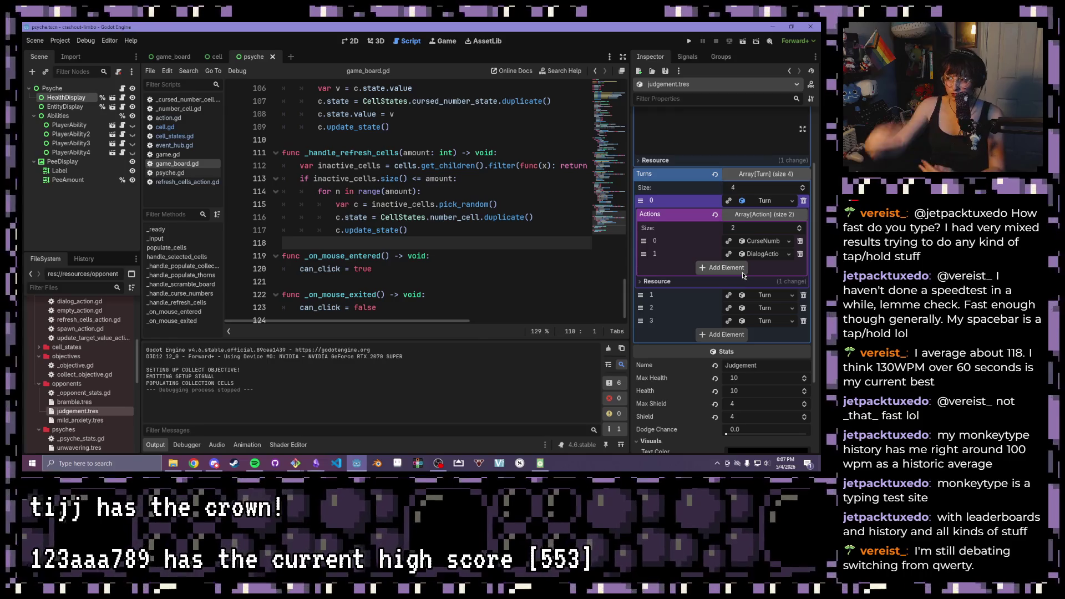
left_click(764, 296)
left_click(767, 304)
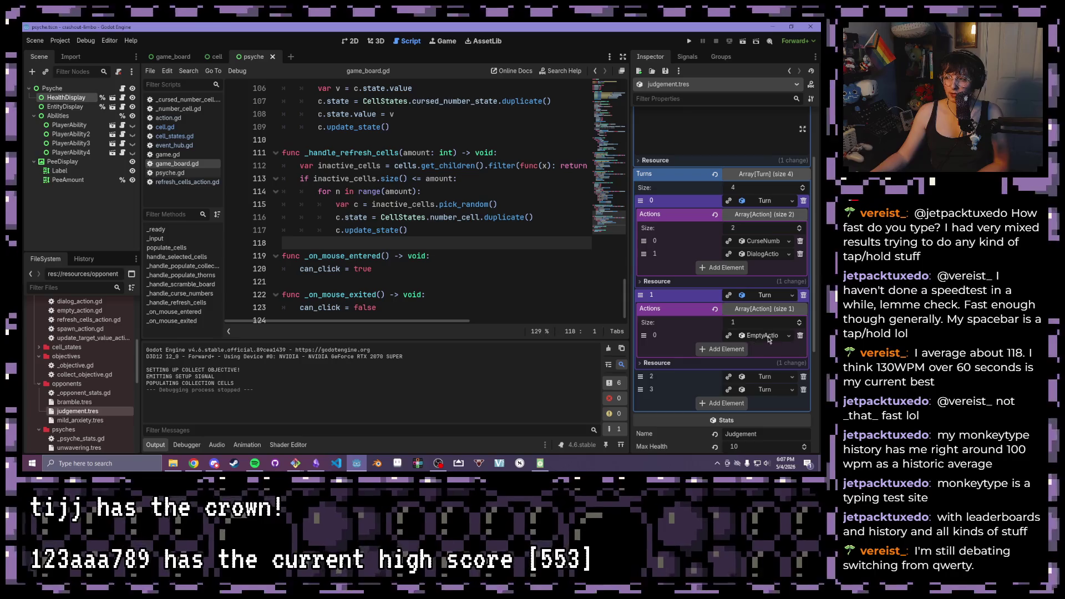
scroll(730, 339, "down", 2)
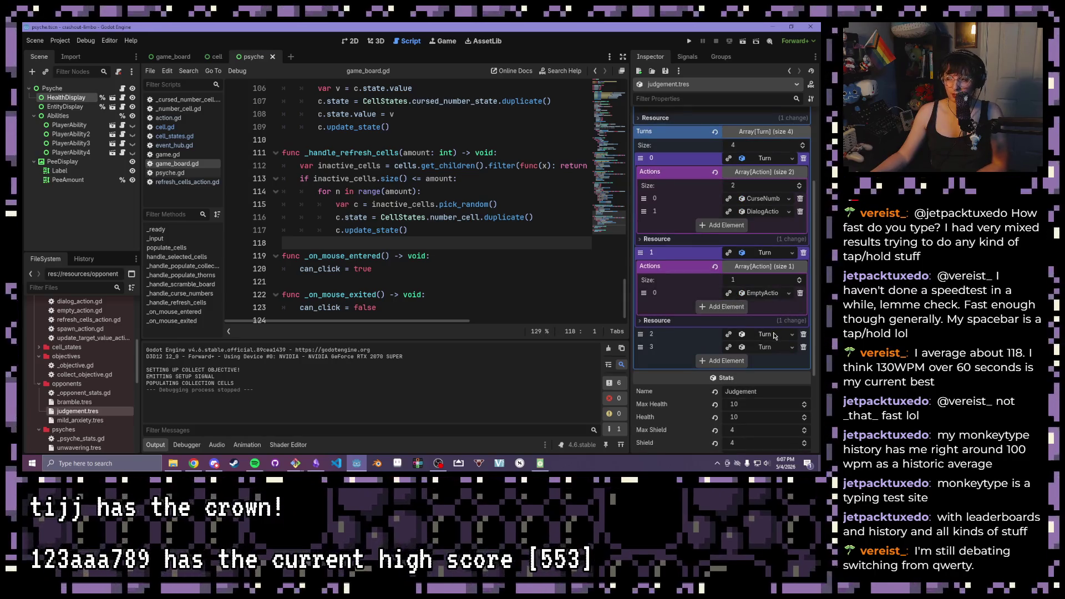
left_click(775, 336)
left_click(762, 348)
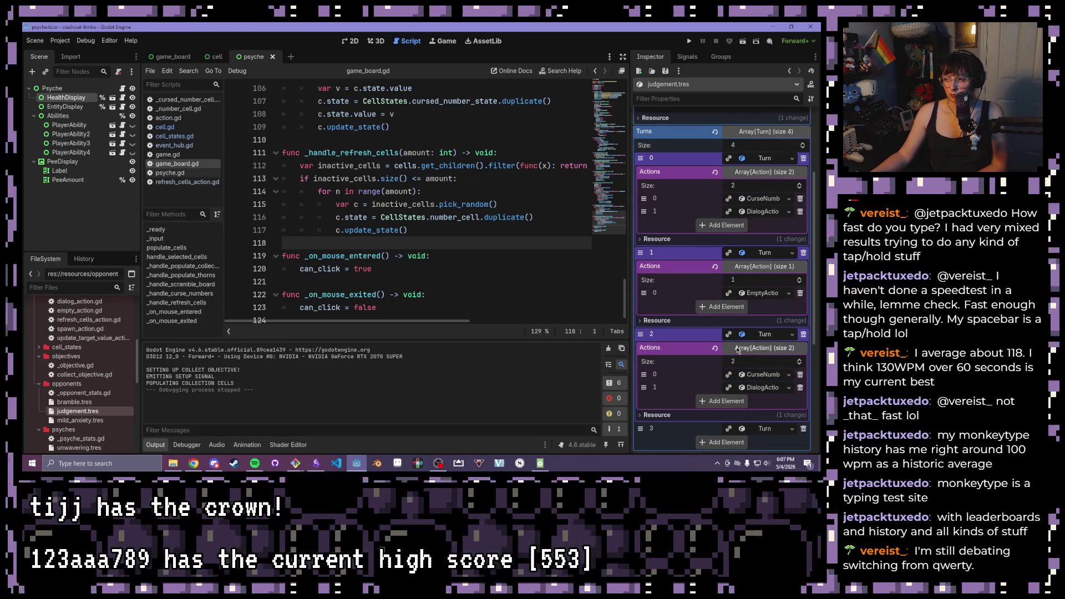
scroll(738, 349, "down", 2)
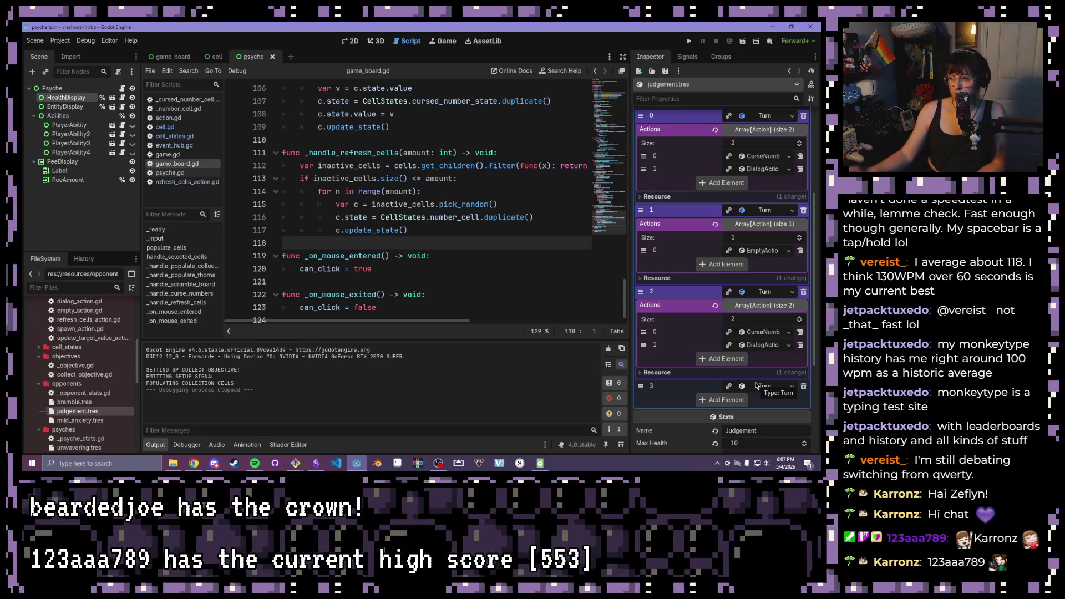
Step: Unfold turn 3 and its actions, and briefly inspect turn 2's DialogAction settings
left_click(765, 387)
scroll(766, 391, "down", 1)
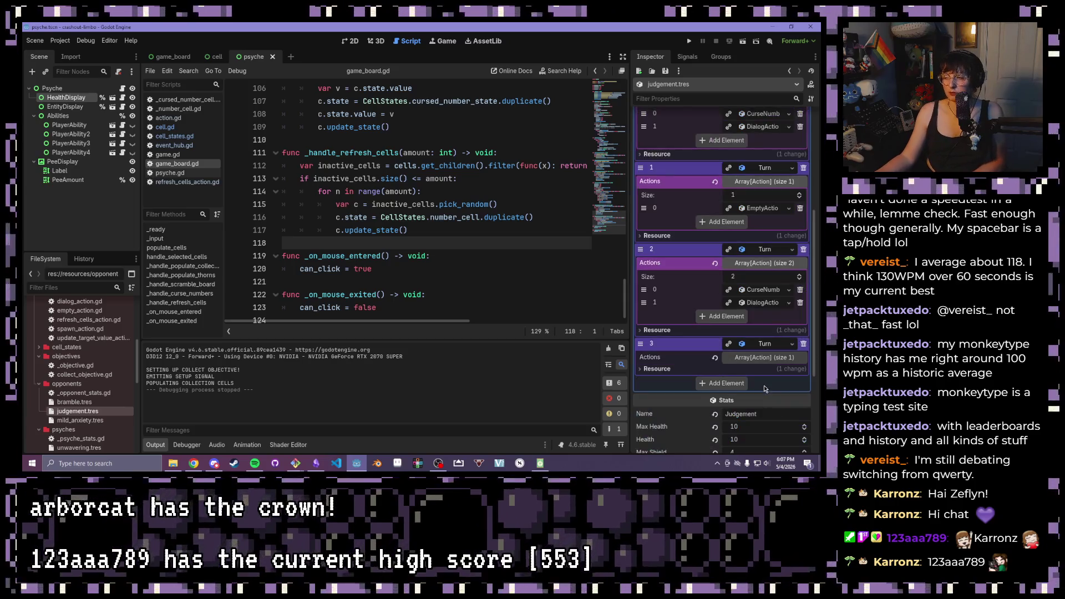
left_click(765, 360)
scroll(767, 364, "down", 1)
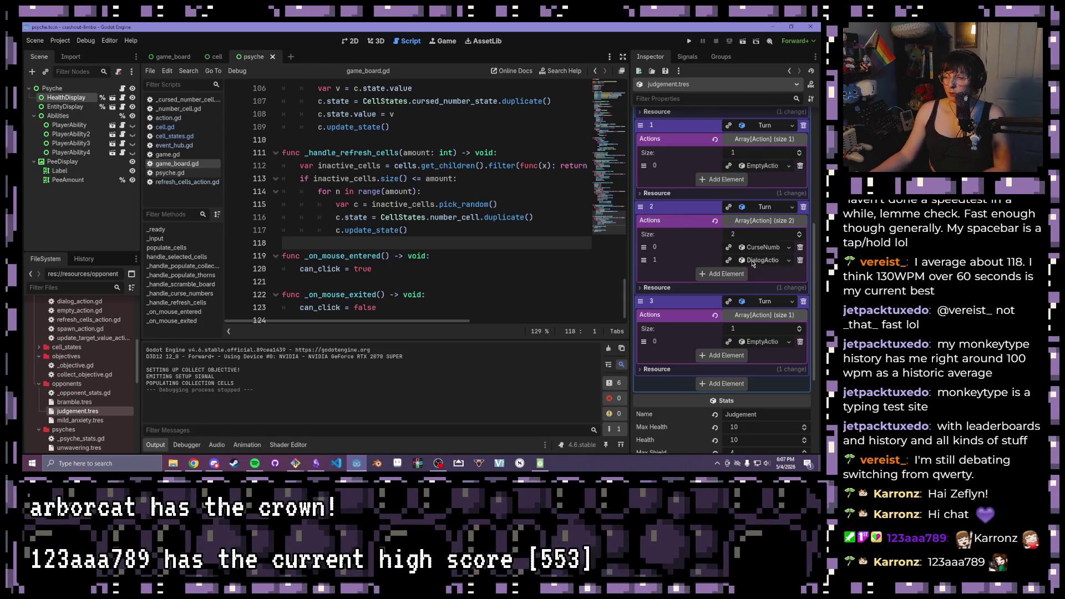
left_click(752, 262)
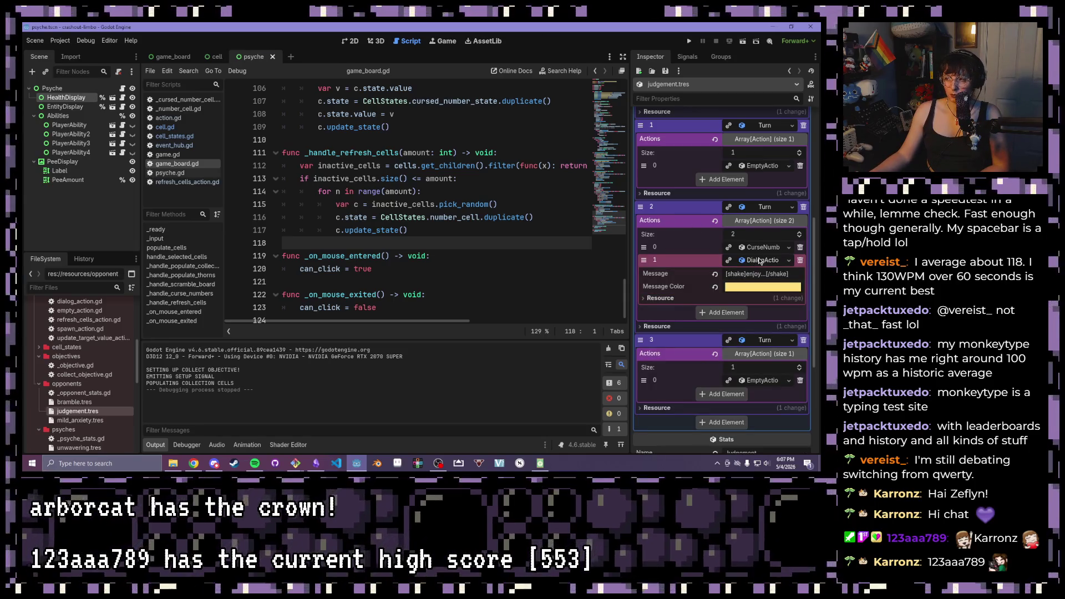
left_click(760, 261)
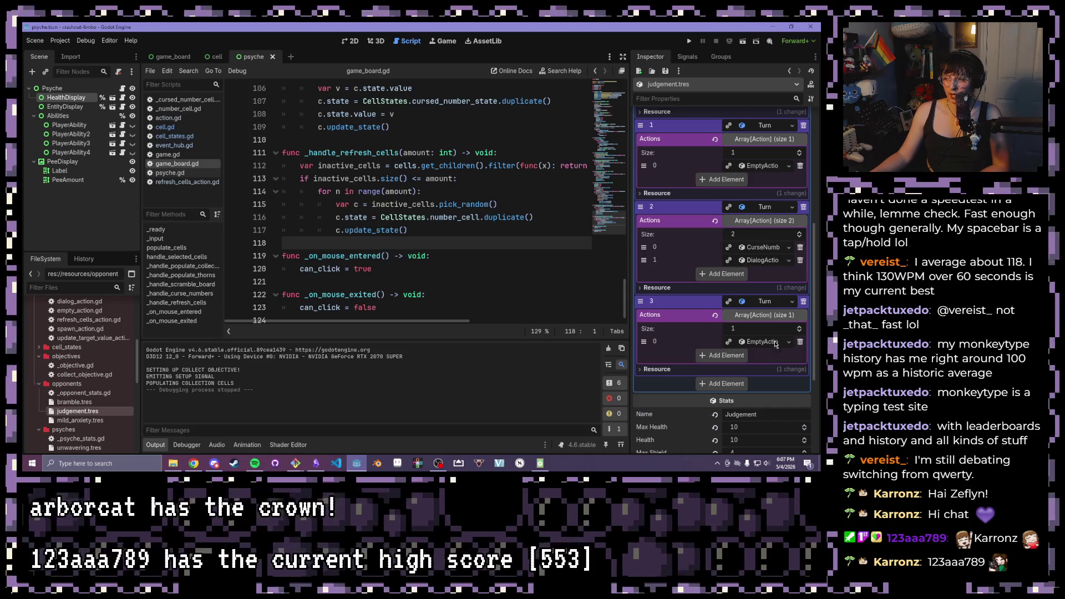
Step: Add a fifth element to Judgement's turns as a new Turn
left_click(719, 384)
left_click(743, 384)
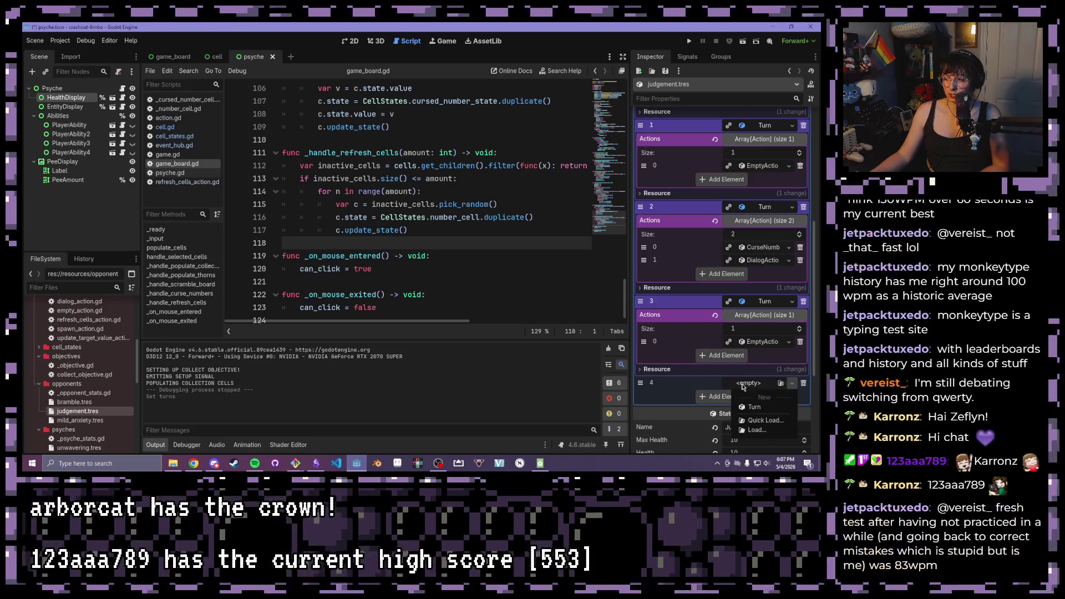
left_click(765, 407)
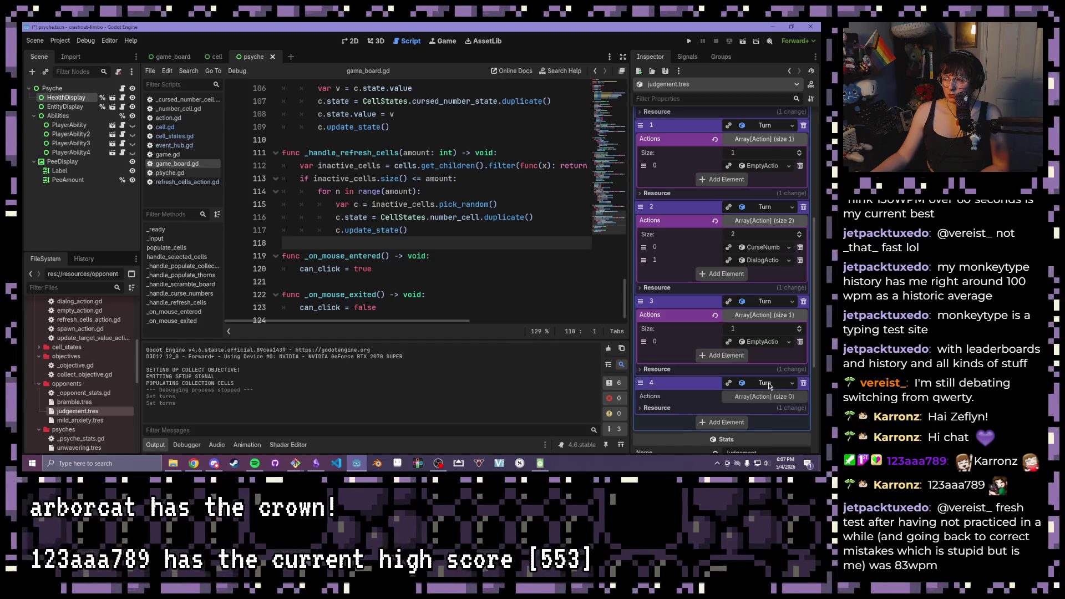
left_click(762, 403)
Step: Give turn 4 a single RefreshCellAction with Amount 10, then run the game
left_click(731, 383)
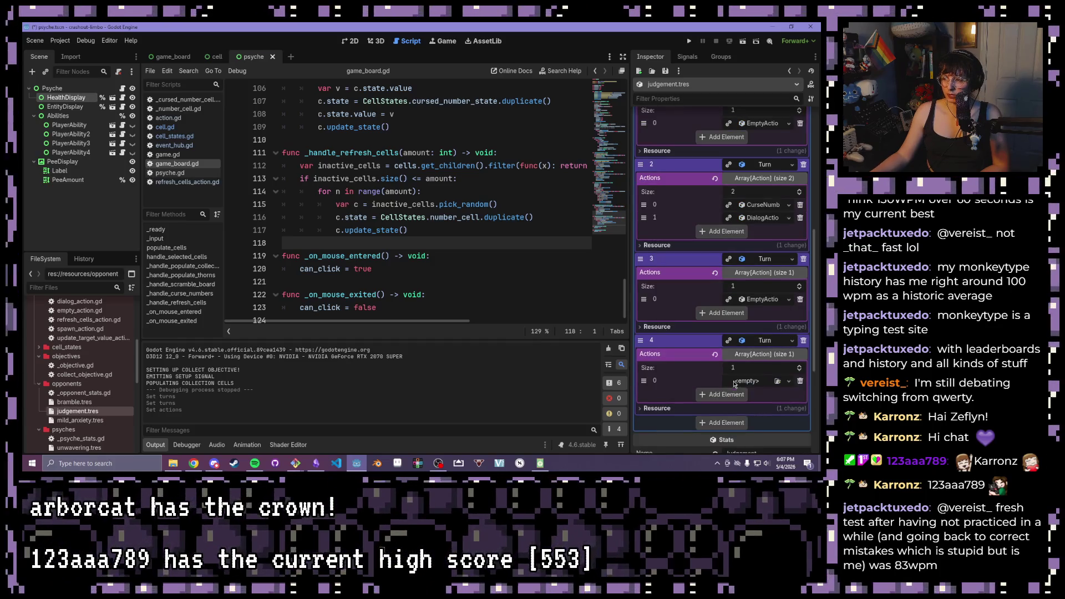
left_click(761, 382)
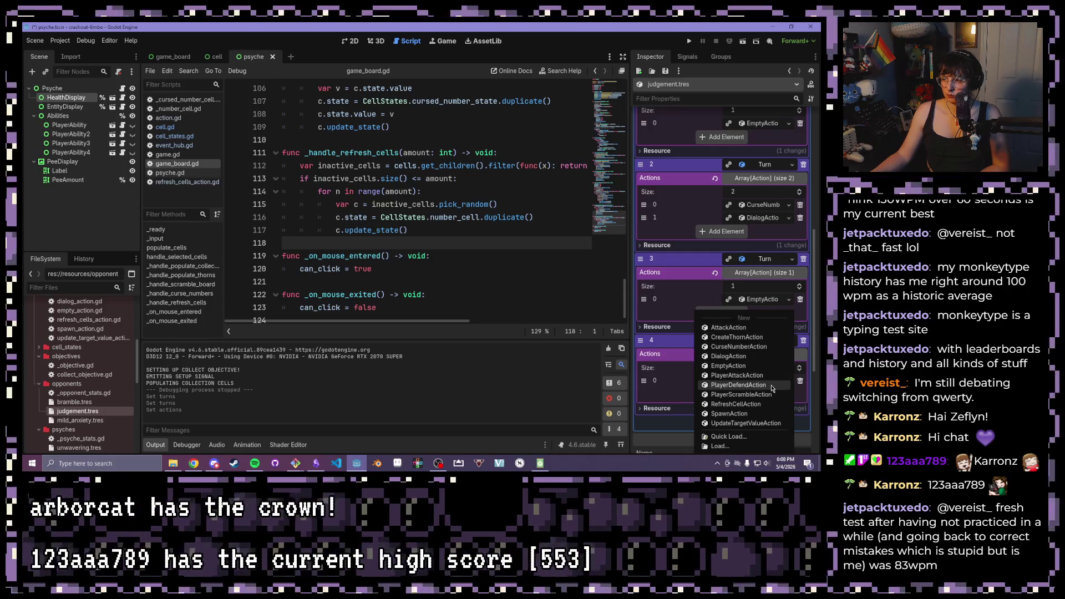
left_click(769, 404)
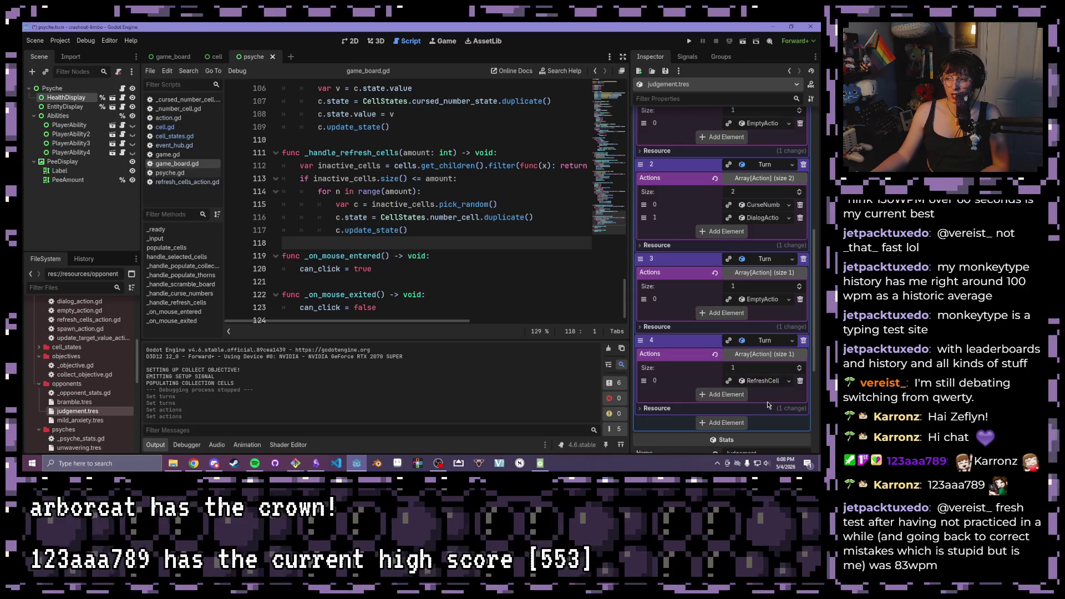
left_click(761, 381)
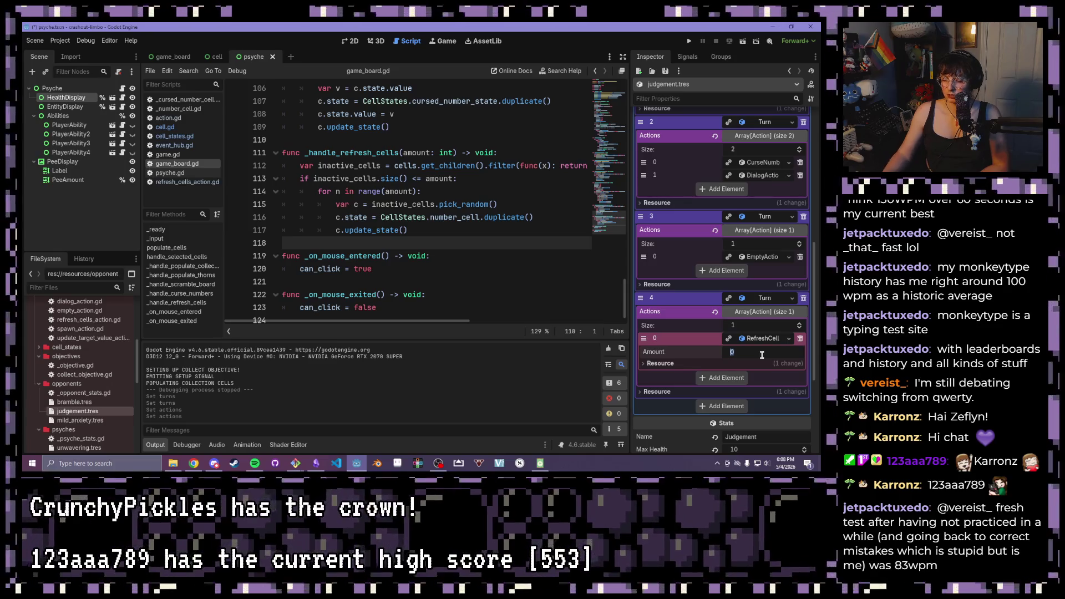
type("10")
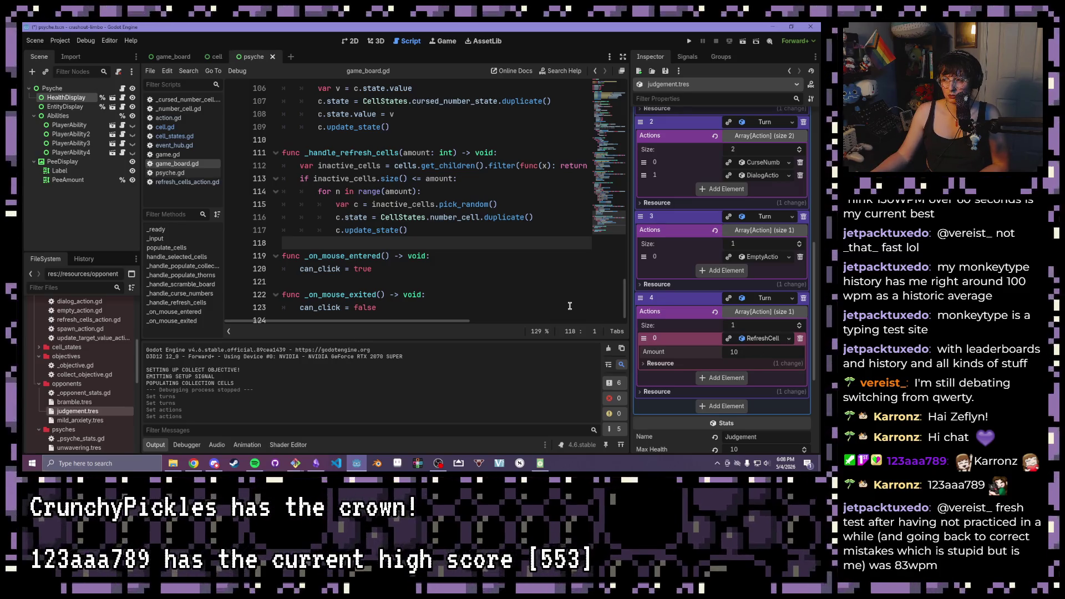
left_click(570, 305)
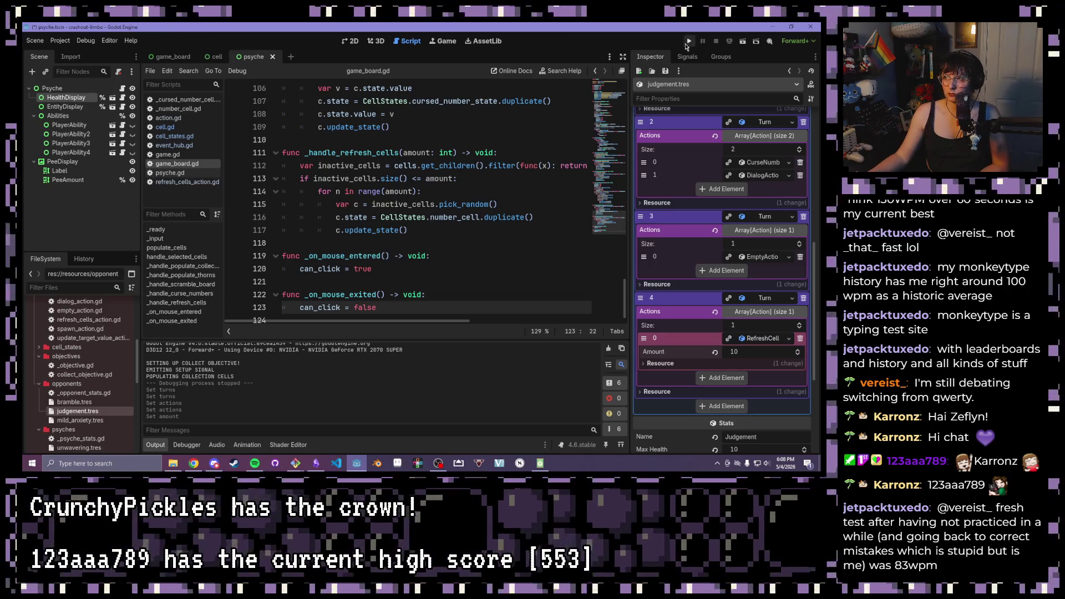
left_click(689, 42)
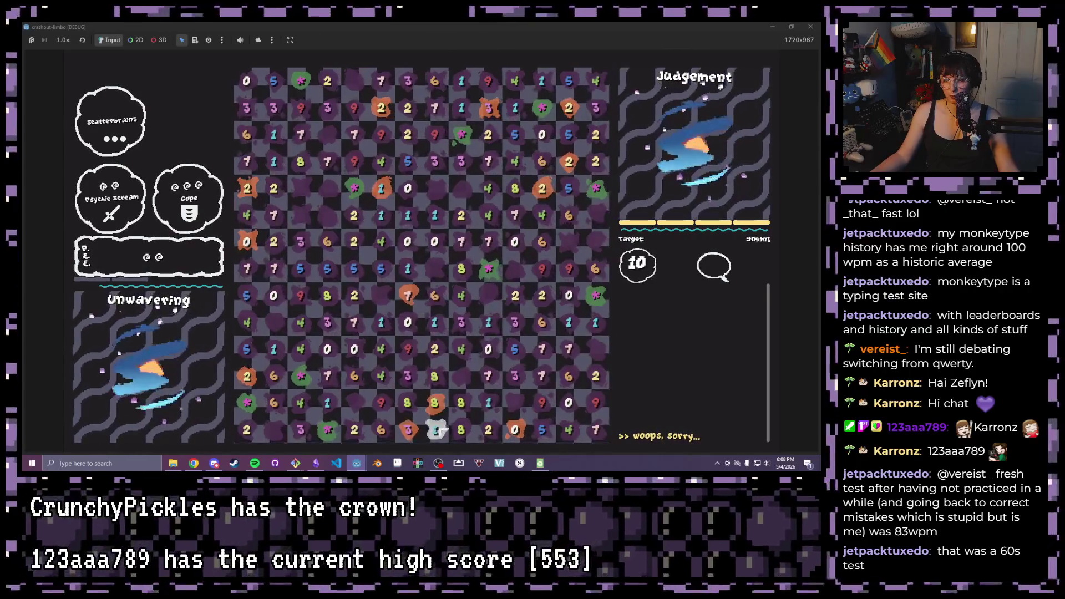
Step: Clear the 8+2 cells and then the 1+3+6 cells, each summing to 10
left_click_drag(450, 426, 489, 437)
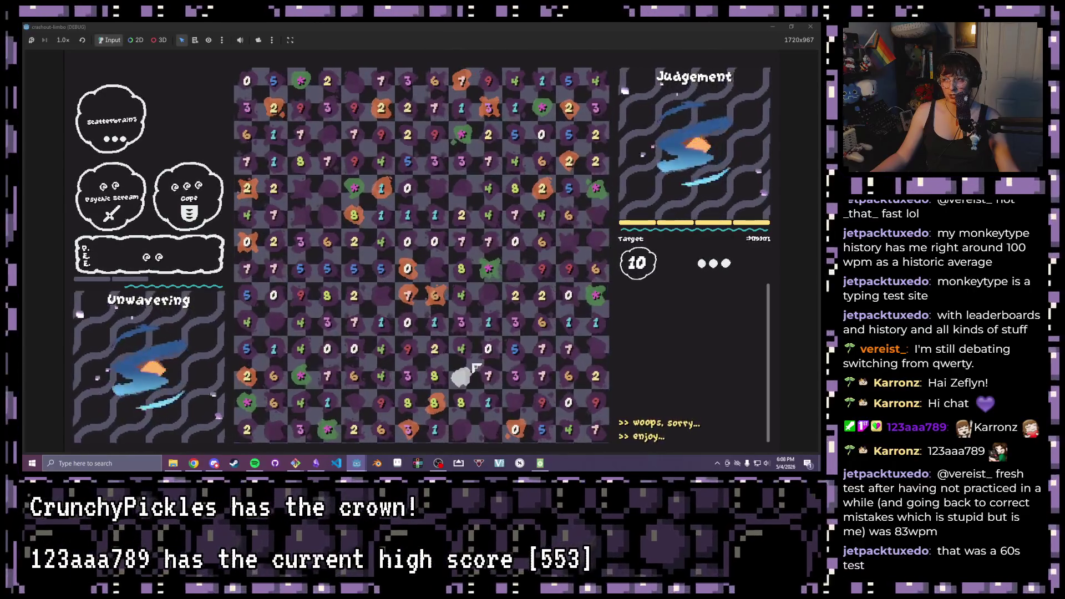
left_click_drag(488, 320, 542, 322)
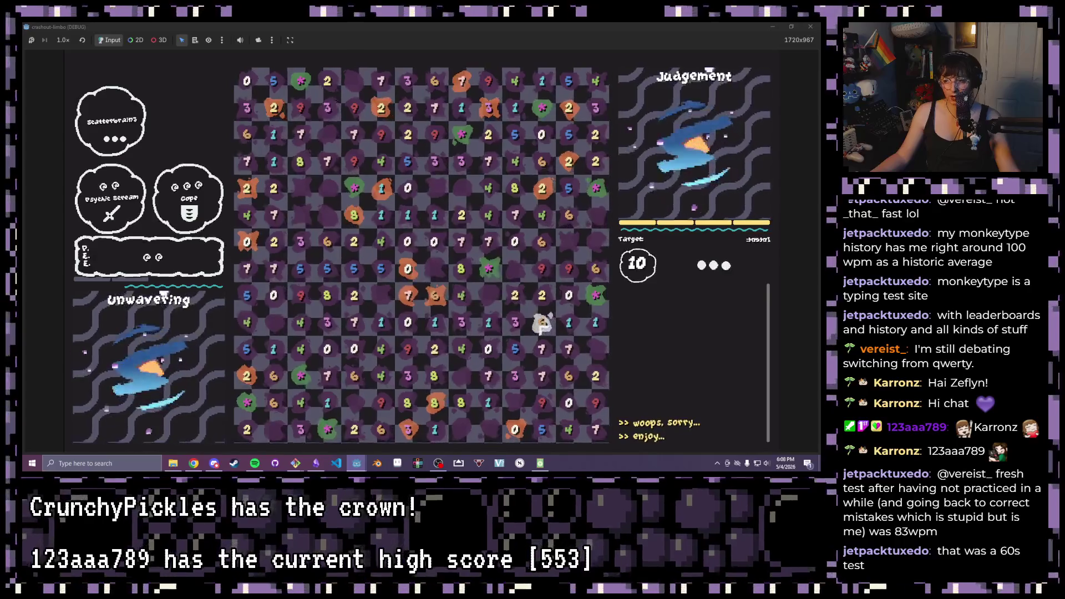